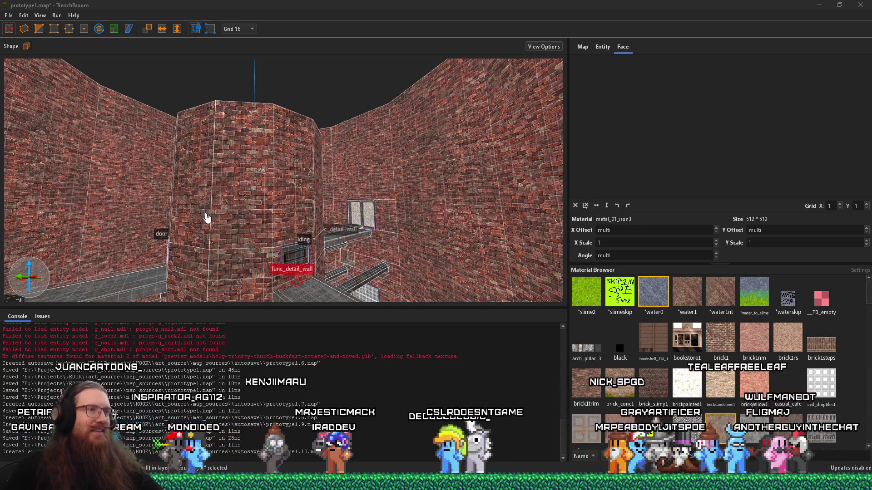
- Look over the ledge, floor and corridor of ledges, ending on the wall and water vat
mouse_move(208, 218)
mouse_down()
mouse_move(303, 242)
mouse_move(277, 234)
mouse_move(369, 231)
mouse_move(321, 113)
mouse_move(325, 103)
mouse_move(304, 212)
mouse_move(293, 203)
mouse_move(380, 261)
mouse_move(380, 303)
mouse_move(347, 255)
mouse_move(277, 216)
mouse_move(254, 233)
mouse_move(293, 138)
mouse_move(298, 179)
mouse_move(186, 239)
mouse_up()
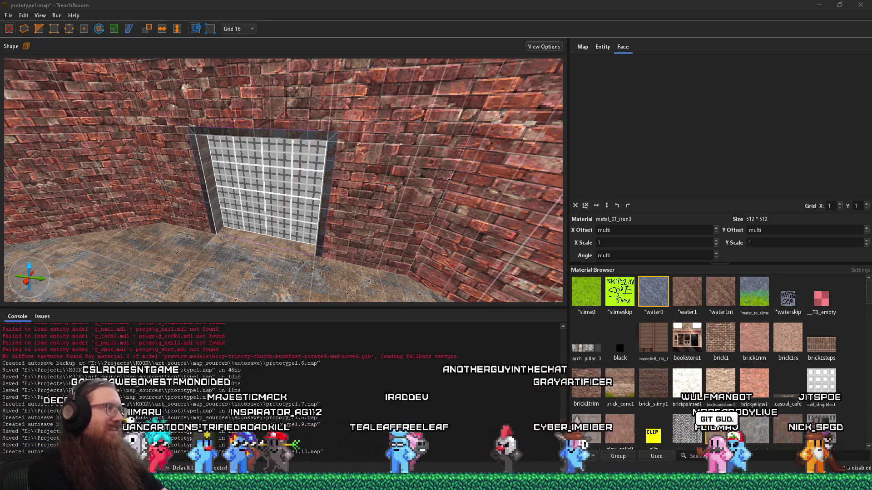
mouse_move(408, 218)
mouse_down()
mouse_move(326, 222)
mouse_move(232, 151)
mouse_move(253, 156)
mouse_move(278, 144)
mouse_move(376, 232)
mouse_move(301, 157)
mouse_move(369, 223)
mouse_move(222, 181)
mouse_move(245, 173)
mouse_move(377, 272)
mouse_move(267, 160)
mouse_move(293, 271)
mouse_up()
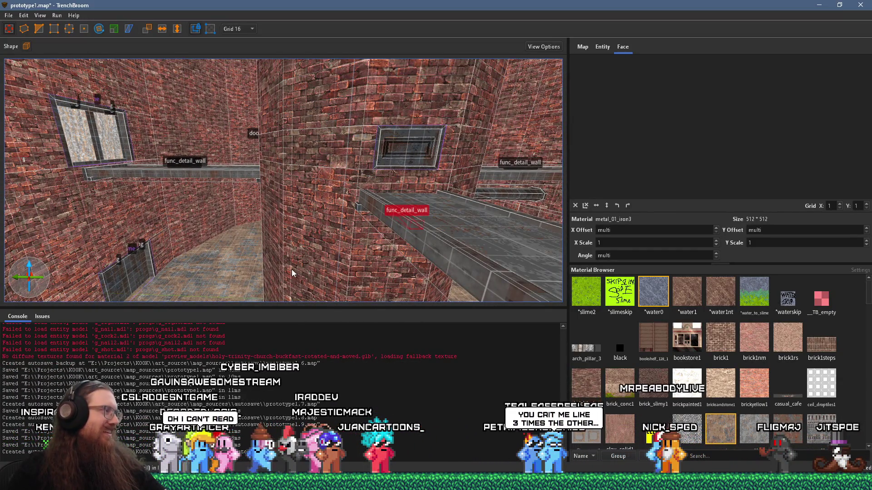
drag(312, 205, 191, 205)
drag(308, 206, 172, 166)
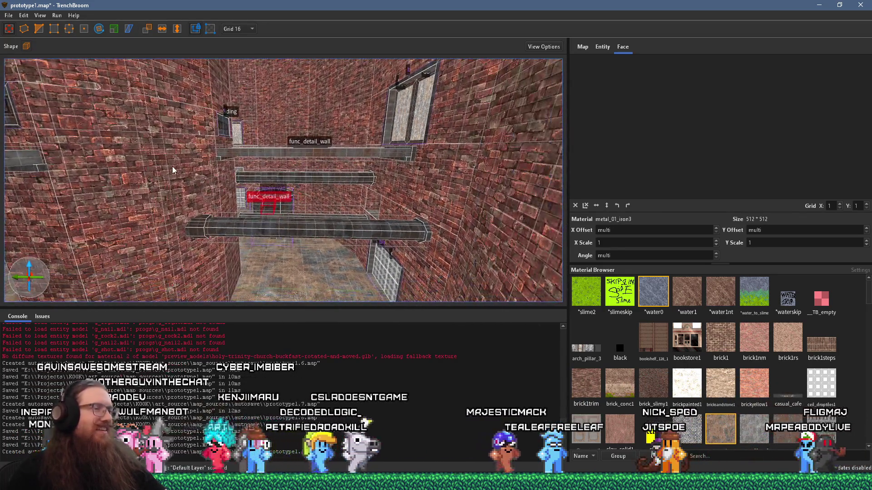
key(alt+Tab)
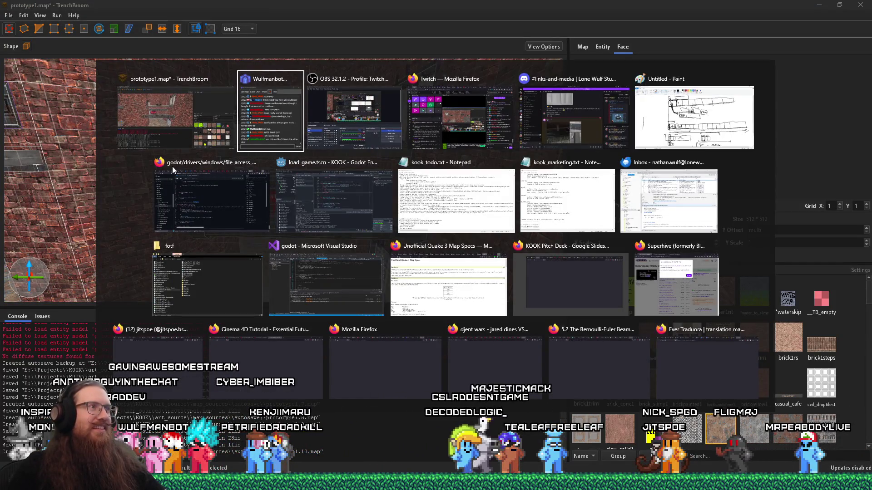
key(alt+shift+Tab)
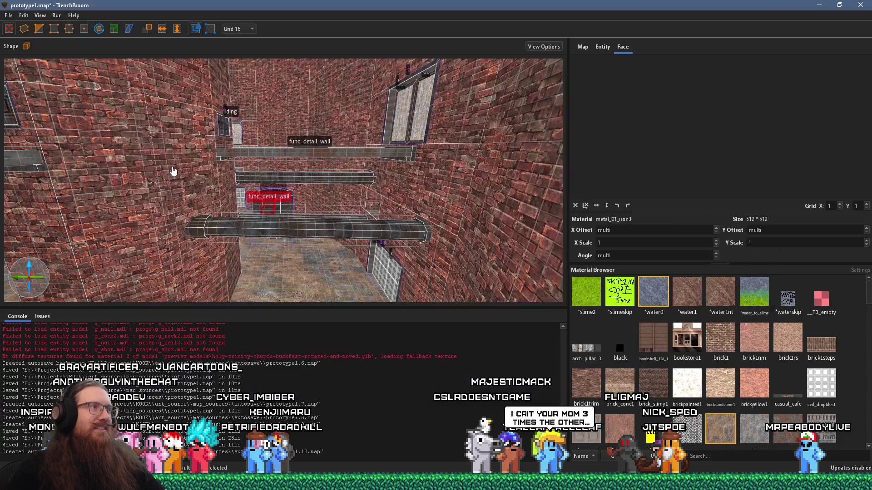
mouse_move(172, 166)
mouse_down()
mouse_move(137, 165)
mouse_move(200, 141)
mouse_move(199, 221)
mouse_move(317, 219)
mouse_move(273, 212)
mouse_up()
- Back away from the brick wall and select the metal floor
key(s)
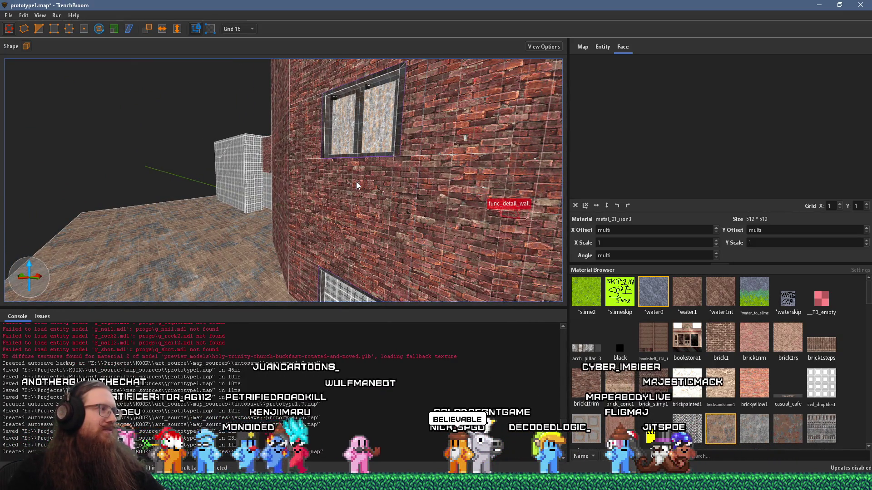
mouse_move(356, 182)
mouse_down()
mouse_move(305, 181)
mouse_move(291, 209)
mouse_move(362, 210)
mouse_move(390, 185)
mouse_up()
drag(288, 210, 400, 119)
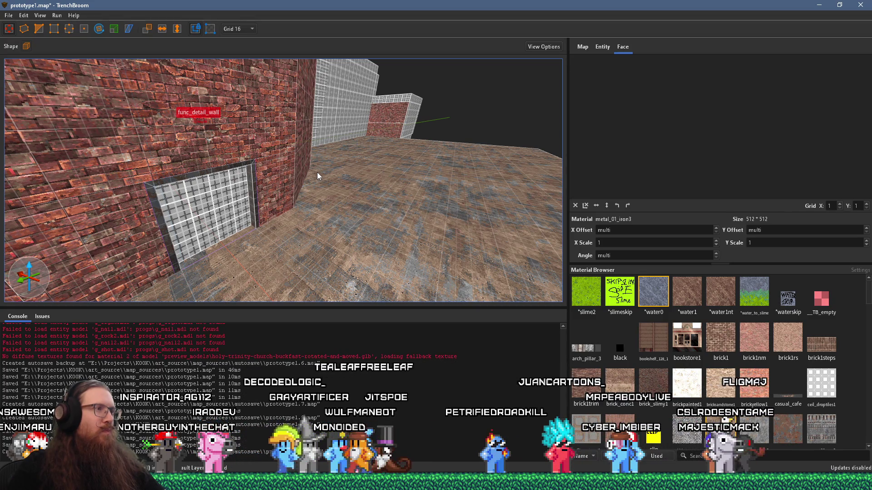
key(s)
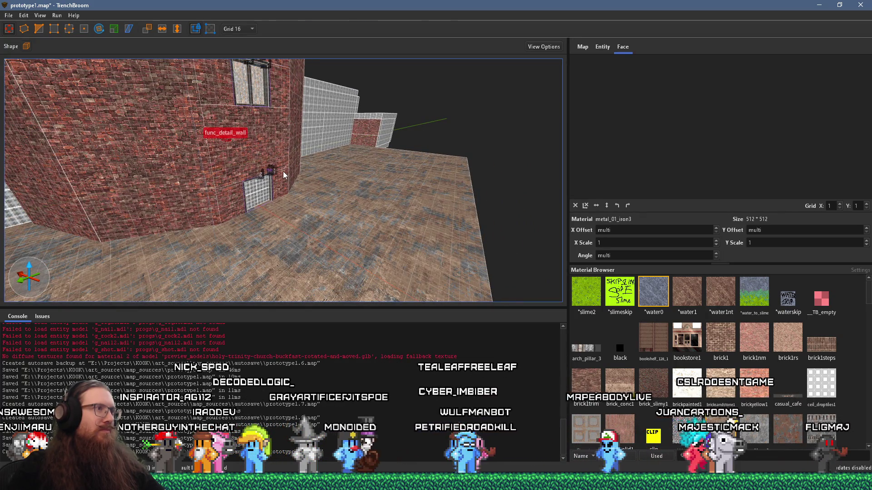
key(d)
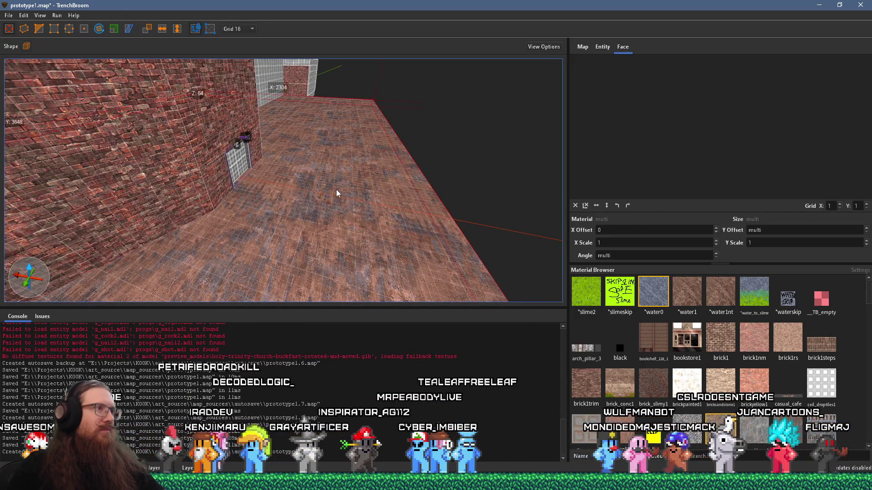
click(338, 193)
- Fly along the brick wall and select the grated window face, showing metal_1t_iron1 at angle 180
key(d)
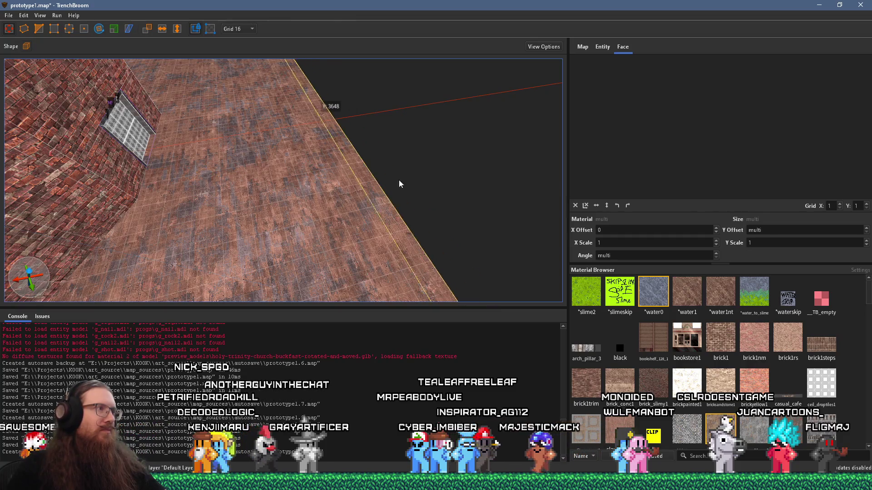
key(d)
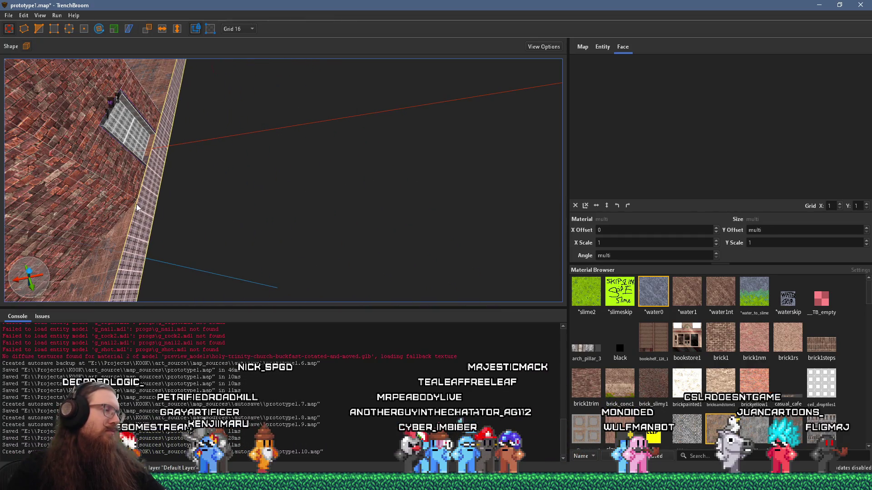
key(w)
key(s)
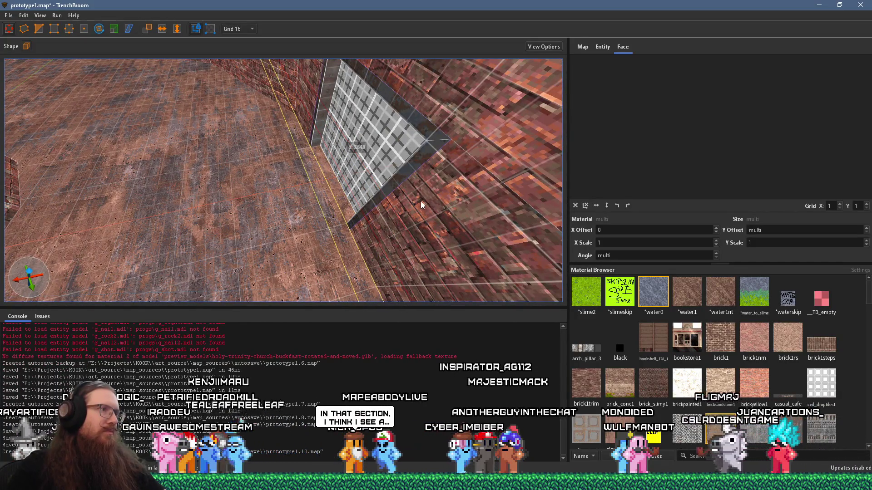
key(a)
key(w)
click(332, 180)
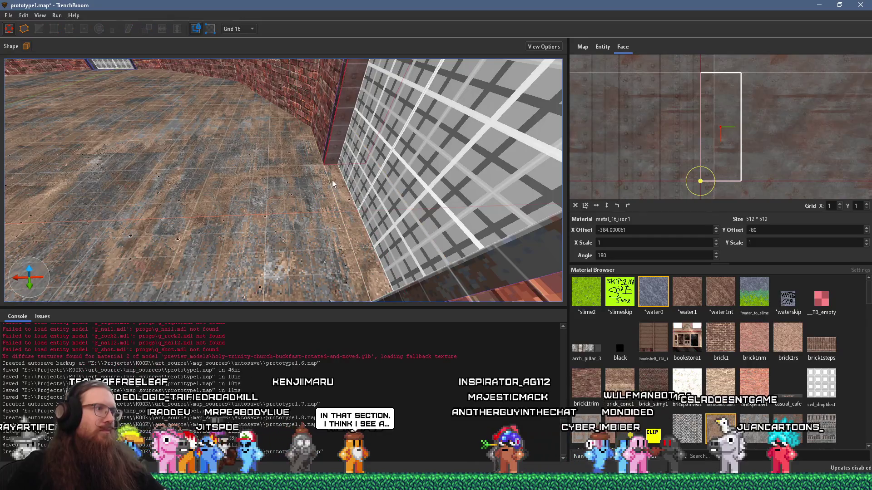
mouse_move(350, 181)
mouse_down()
mouse_move(187, 174)
mouse_move(219, 198)
mouse_up()
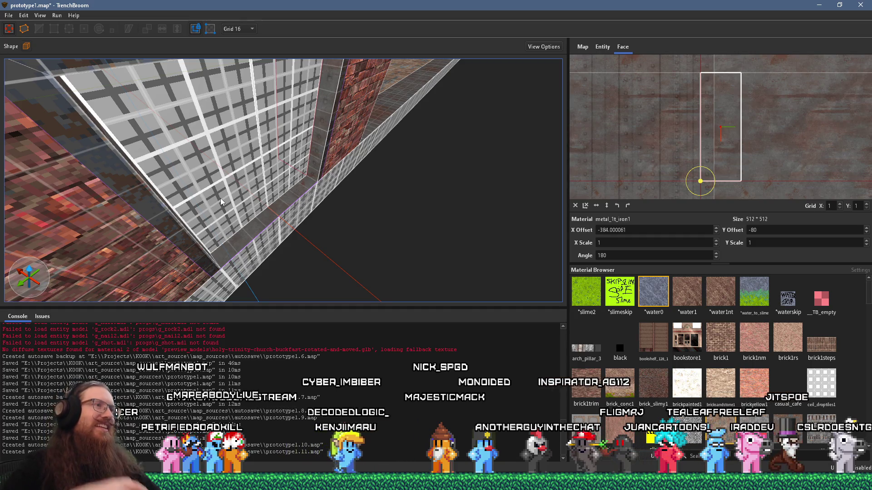
- Select and frame the ledge brush below the window, turning to show the floor beside it
click(394, 134)
key(ctrl+u)
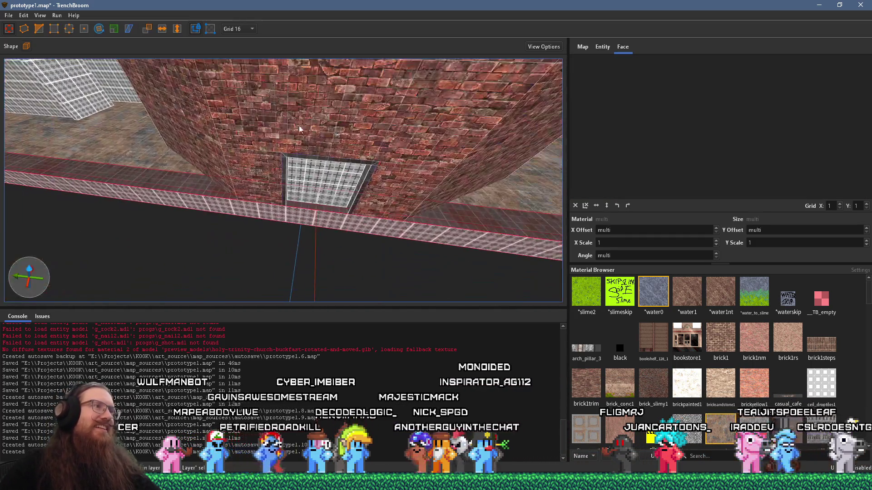
drag(293, 129, 79, 104)
drag(198, 118, 288, 107)
drag(424, 105, 406, 115)
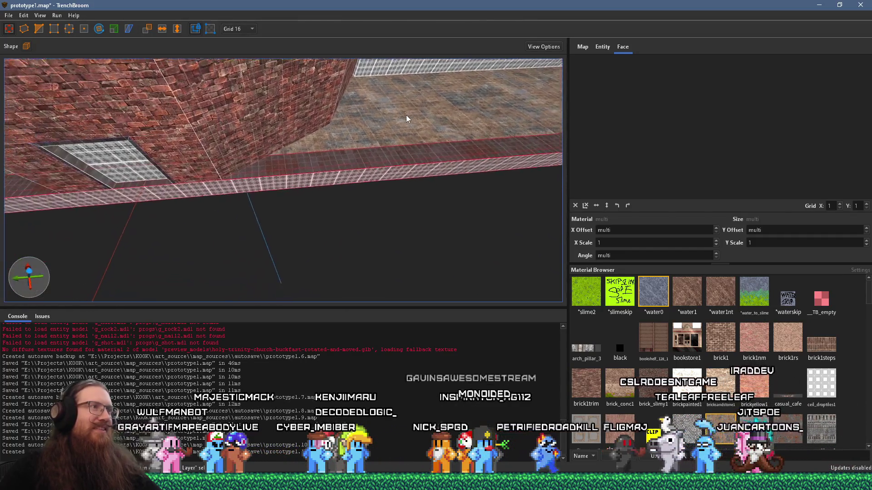
key(a)
- Look along the diagonal ledge and bring up the grid size dropdown
mouse_move(145, 116)
mouse_down()
mouse_move(105, 127)
mouse_move(171, 123)
mouse_up()
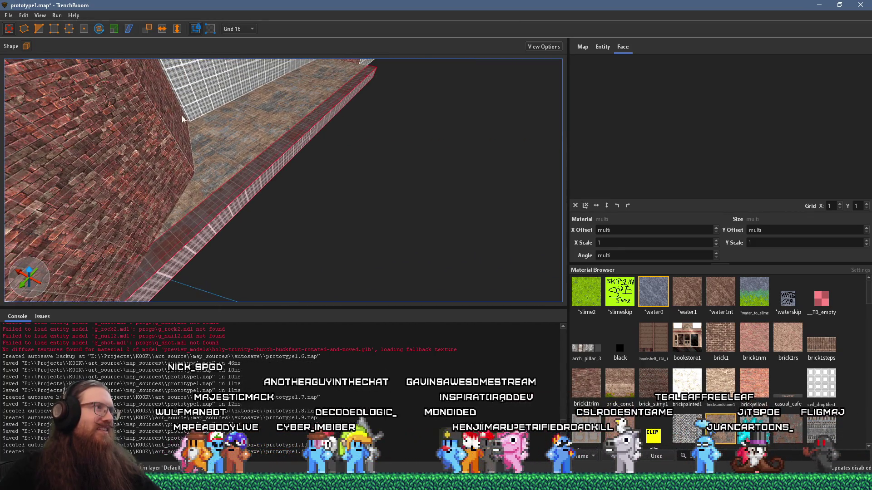
scroll(300, 109, down, 5)
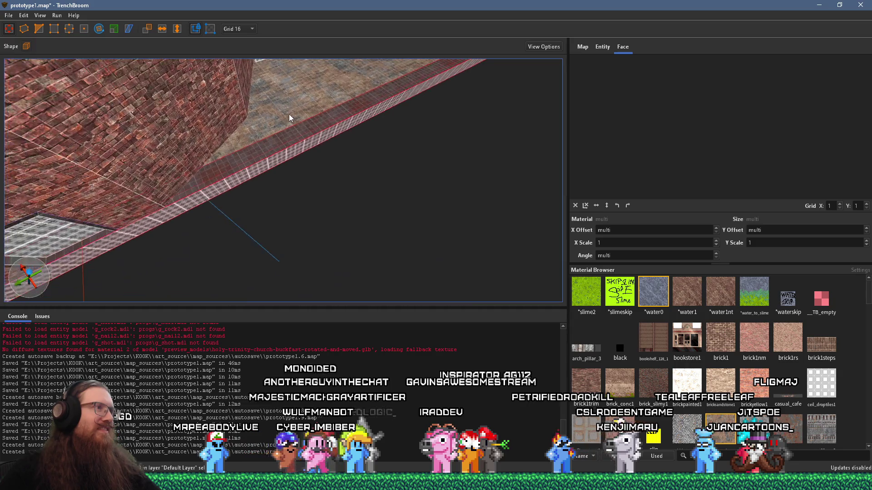
click(239, 29)
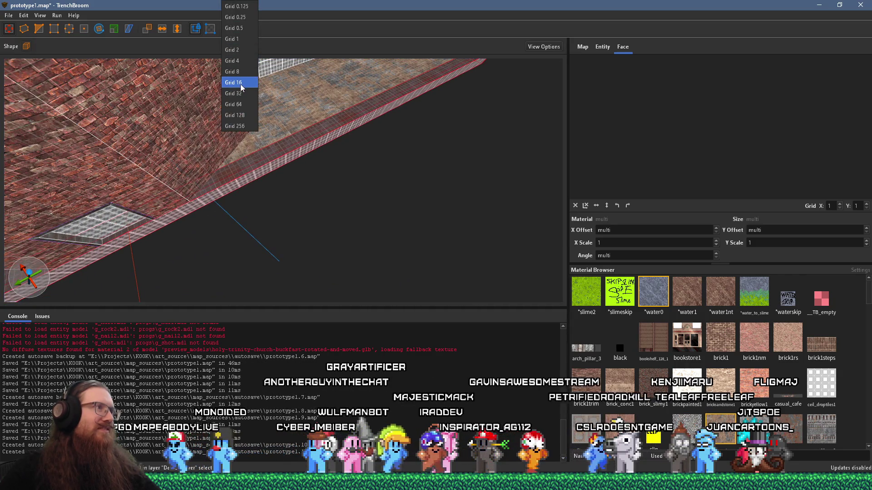
- Set the grid to 64, reselect the ledge to check it from the front, then deselect it
click(233, 103)
scroll(302, 91, up, 4)
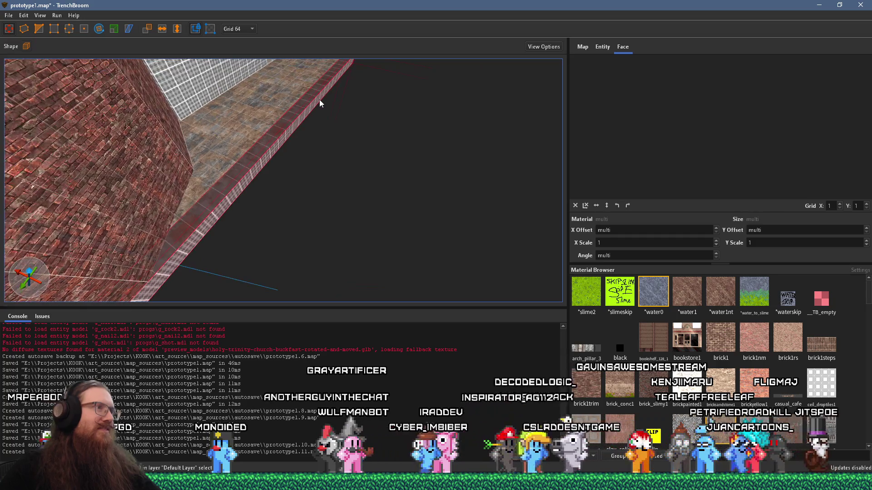
click(353, 91)
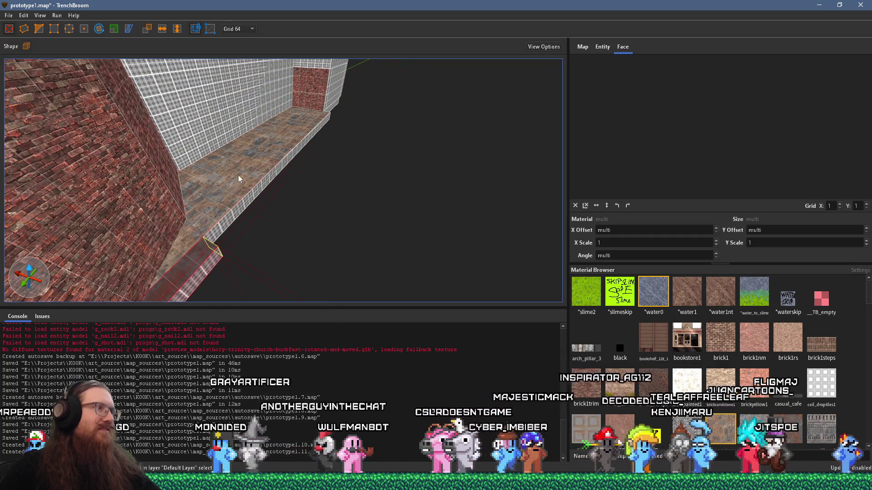
click(203, 209)
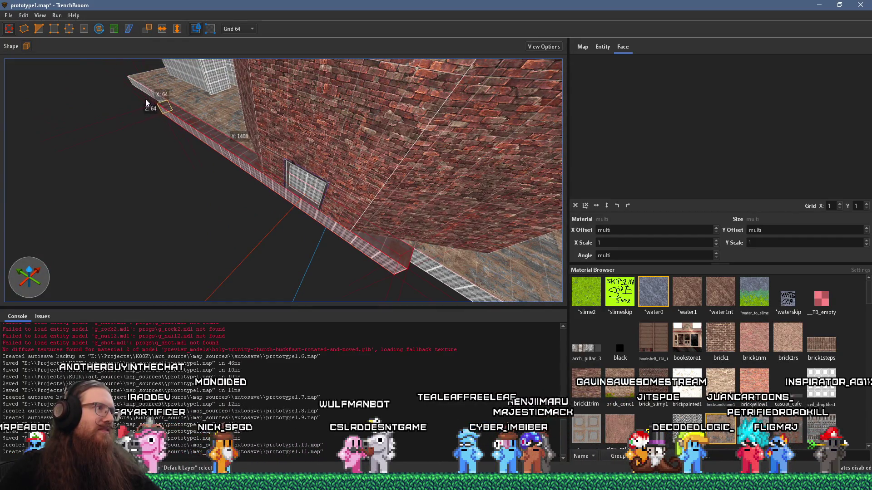
mouse_move(225, 157)
mouse_down()
mouse_move(402, 124)
mouse_move(293, 135)
mouse_move(494, 141)
mouse_up()
key(Escape)
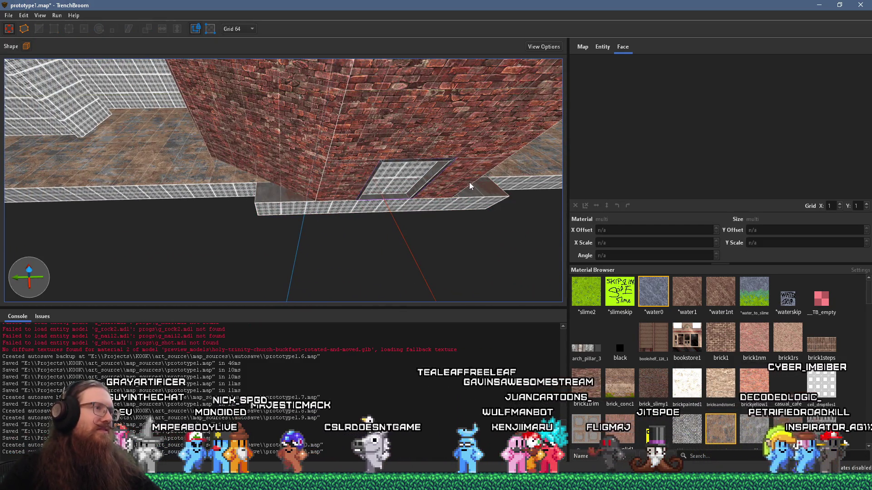
mouse_move(469, 182)
mouse_down()
mouse_move(335, 194)
mouse_move(359, 225)
mouse_move(428, 207)
mouse_move(473, 243)
mouse_move(370, 277)
mouse_move(336, 212)
mouse_up()
scroll(359, 217, up, 3)
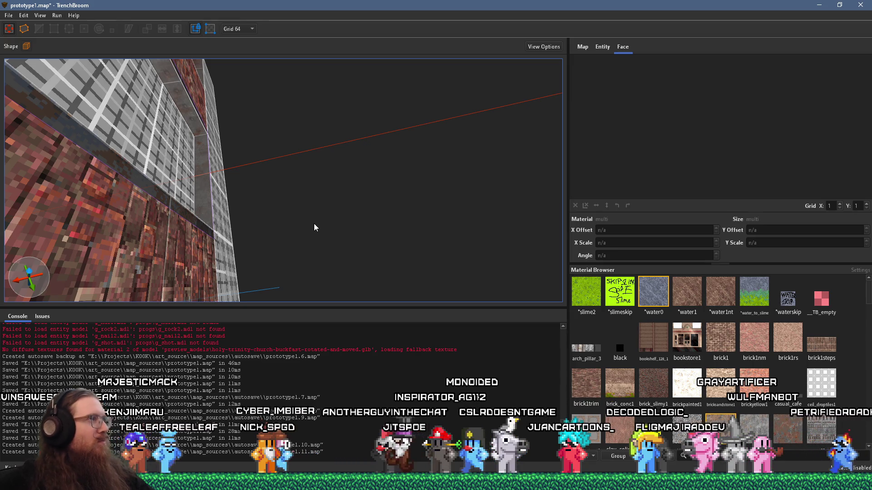
mouse_move(314, 223)
mouse_down()
mouse_move(260, 217)
mouse_move(236, 181)
mouse_move(306, 203)
mouse_move(224, 125)
mouse_up()
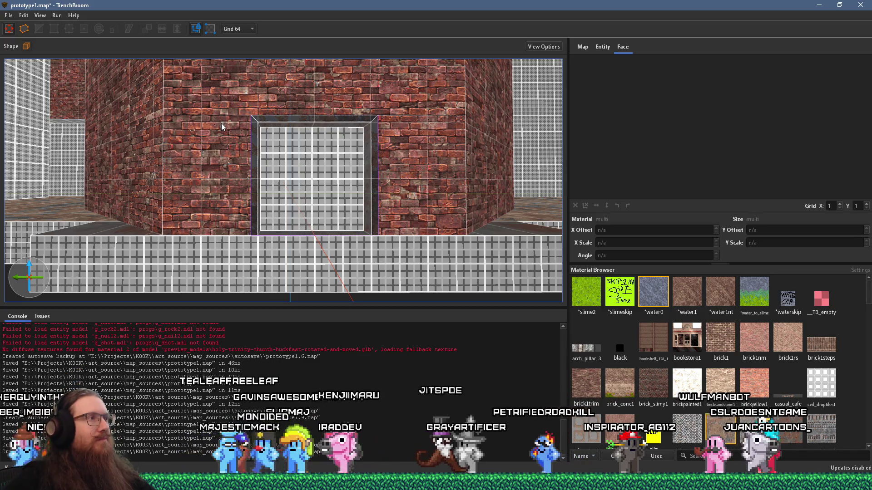
mouse_move(238, 83)
mouse_down()
mouse_move(247, 105)
mouse_move(122, 158)
mouse_move(76, 159)
mouse_move(252, 112)
mouse_move(261, 190)
mouse_move(108, 188)
mouse_up()
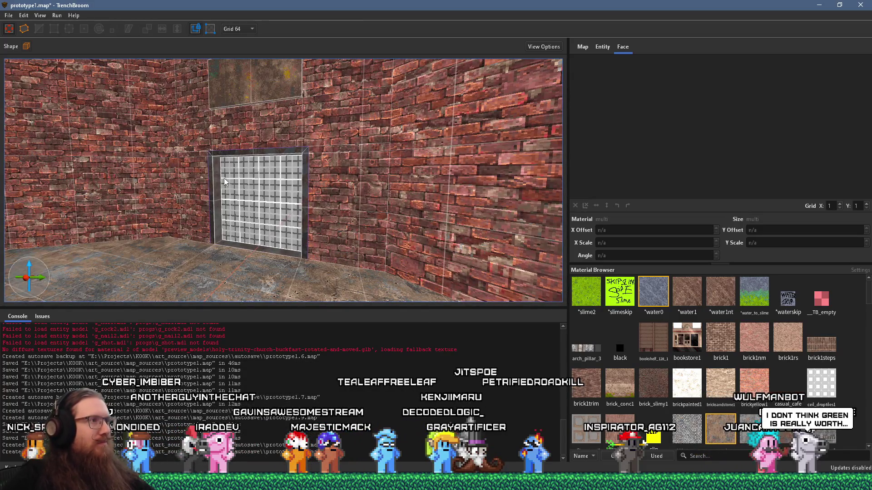
drag(224, 178, 238, 170)
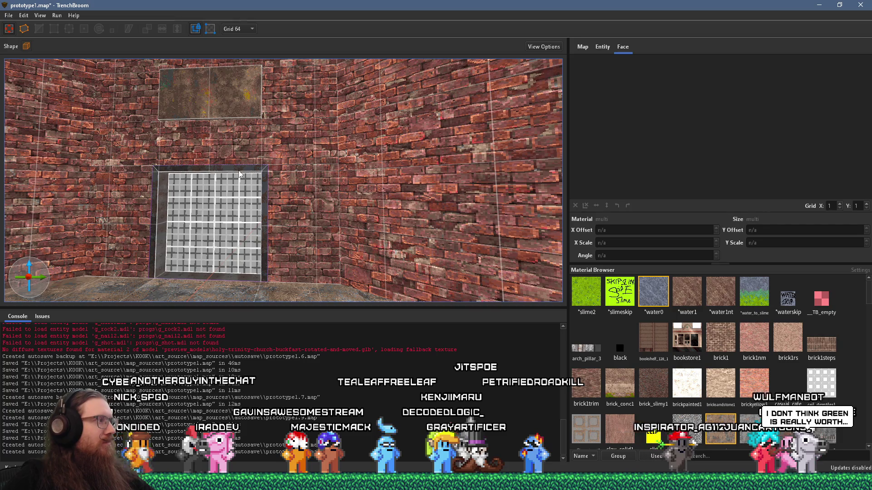
mouse_move(239, 170)
mouse_down()
mouse_move(350, 142)
mouse_move(364, 192)
mouse_move(385, 219)
mouse_move(391, 257)
mouse_move(393, 165)
mouse_move(369, 254)
mouse_move(353, 101)
mouse_move(370, 201)
mouse_move(375, 169)
mouse_move(363, 135)
mouse_up()
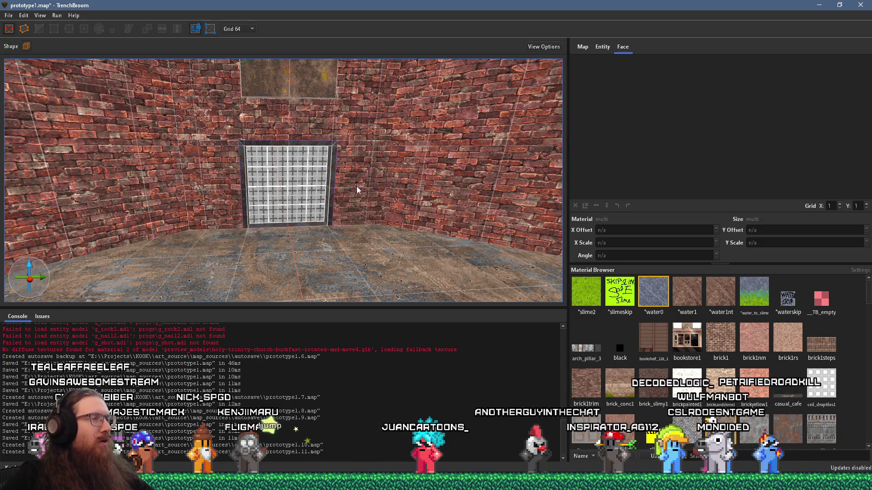
scroll(357, 188, up, 2)
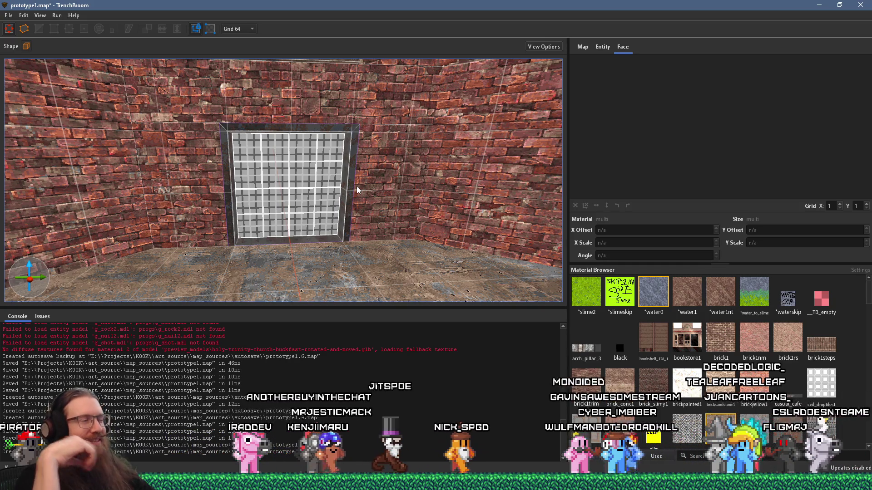
key(alt+Tab)
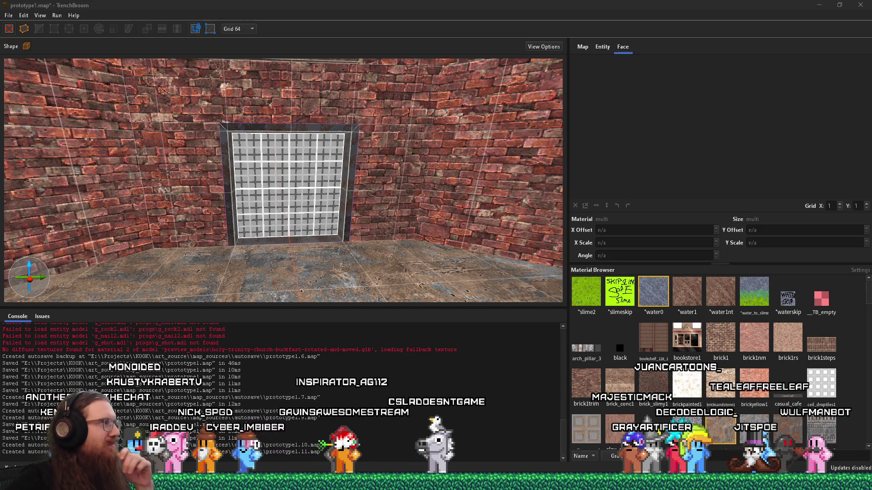
mouse_move(409, 213)
mouse_down()
mouse_move(384, 211)
mouse_move(446, 208)
mouse_move(395, 213)
mouse_move(447, 232)
mouse_move(346, 203)
mouse_move(263, 225)
mouse_up()
scroll(266, 223, down, 5)
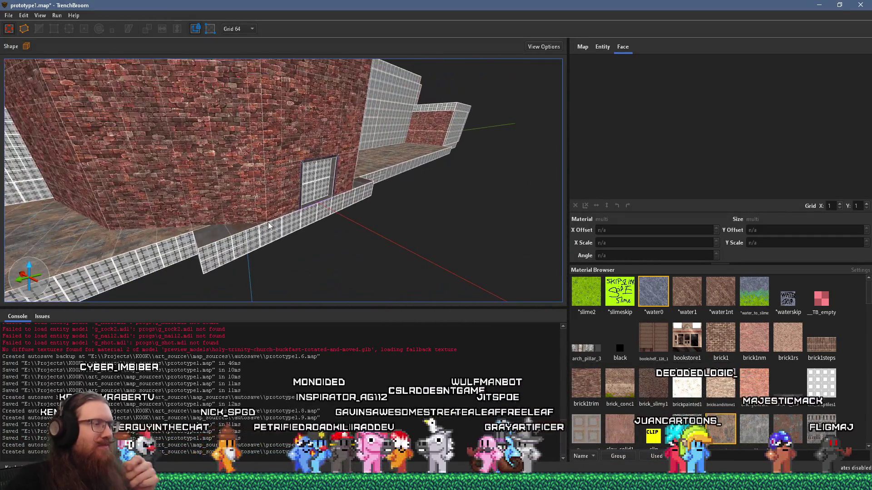
drag(297, 163, 284, 319)
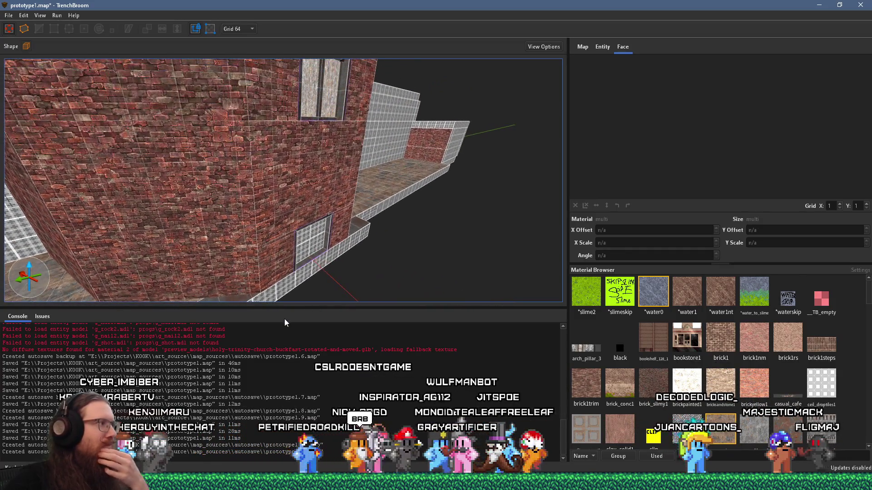
scroll(260, 188, up, 6)
mouse_move(269, 235)
mouse_down()
mouse_move(296, 225)
mouse_move(308, 255)
mouse_move(422, 334)
mouse_move(298, 227)
mouse_move(288, 207)
mouse_move(244, 197)
mouse_up()
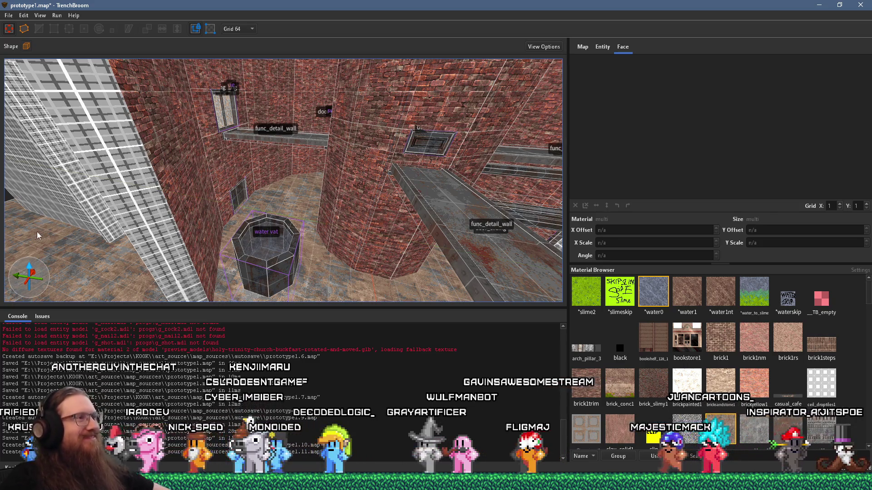
mouse_move(36, 232)
mouse_down()
mouse_move(172, 213)
mouse_move(452, 233)
mouse_move(225, 218)
mouse_move(286, 214)
mouse_move(300, 236)
mouse_up()
click(300, 235)
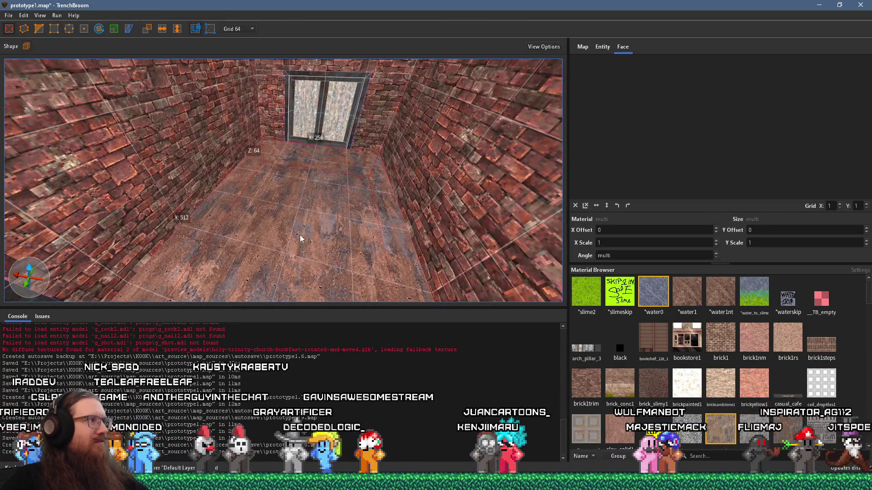
- Try rotating and moving the floor brush, then cancel and undo both changes
ctrl+click(230, 257)
mouse_move(286, 195)
mouse_down()
mouse_move(404, 254)
mouse_move(448, 249)
mouse_move(150, 217)
mouse_up()
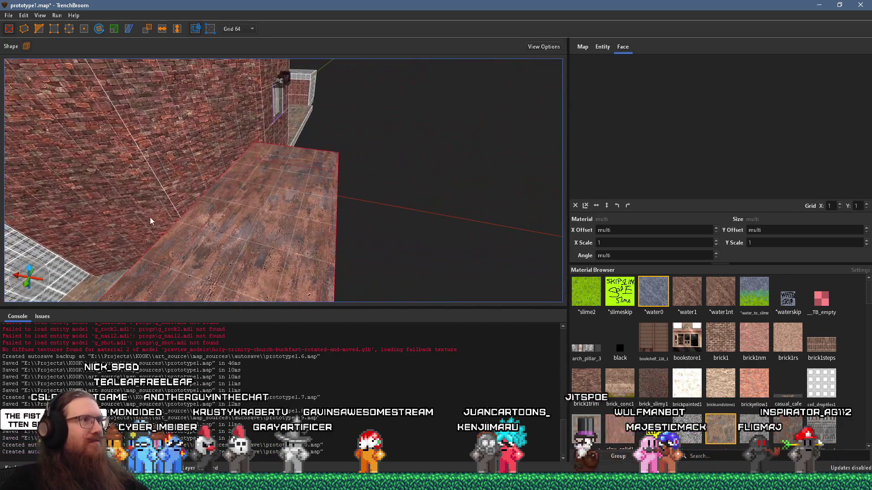
click(102, 31)
mouse_move(299, 235)
mouse_down()
mouse_move(341, 165)
mouse_move(336, 136)
mouse_up()
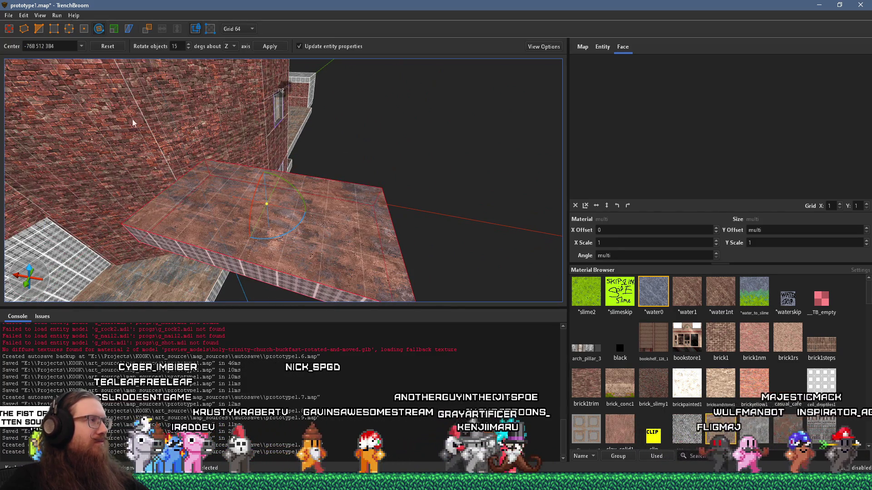
key(r)
key(ctrl+z)
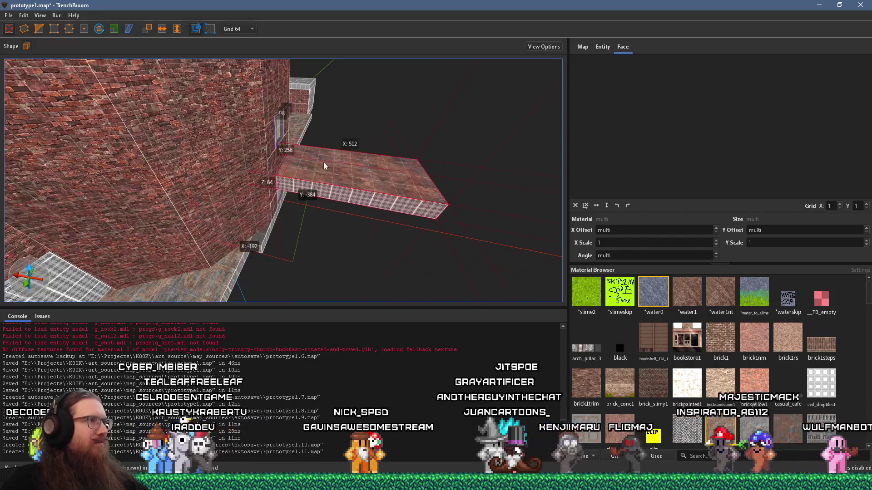
mouse_move(310, 149)
mouse_down()
mouse_move(349, 161)
mouse_move(314, 143)
mouse_up()
key(w)
- Select the low tiled wall segment and Alt-drag out a 512×256×64 slab copy
mouse_move(62, 139)
mouse_down()
mouse_move(197, 181)
mouse_move(211, 201)
mouse_move(221, 149)
mouse_move(314, 48)
mouse_up()
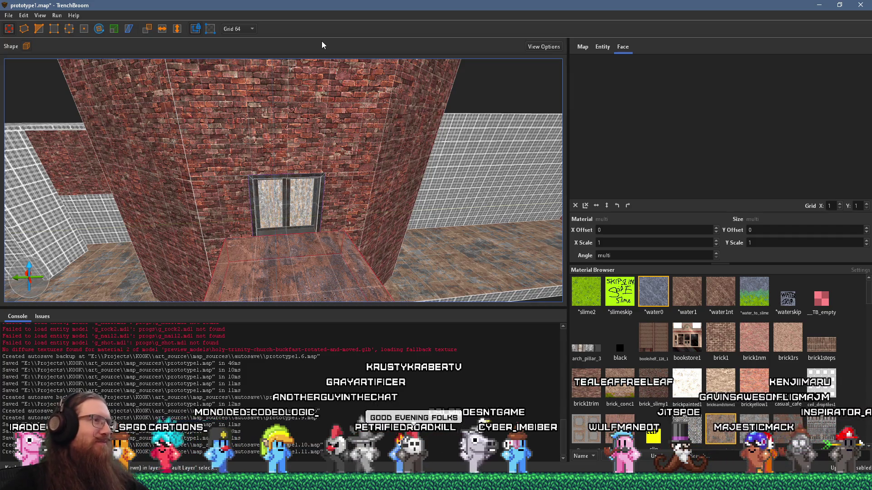
scroll(295, 263, down, 8)
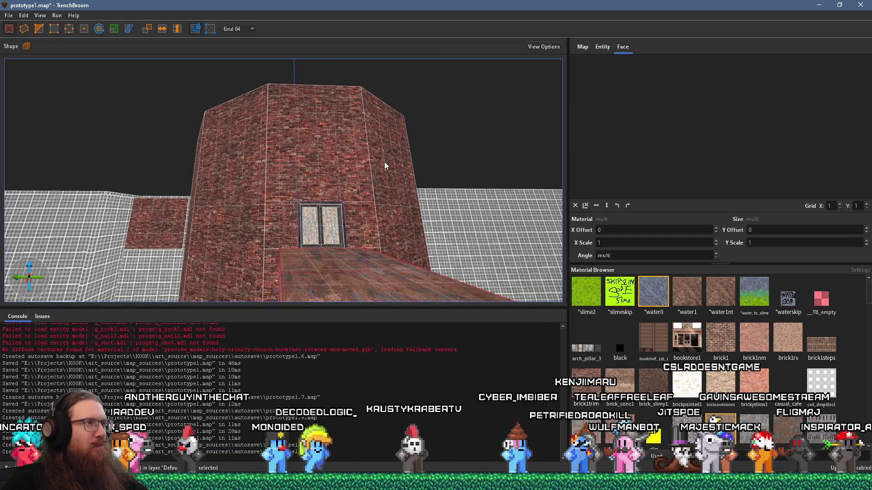
scroll(320, 207, up, 6)
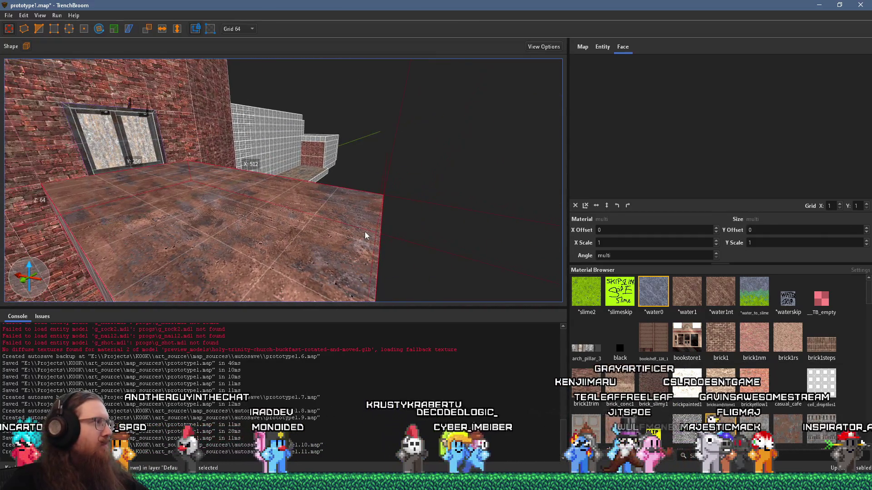
scroll(298, 206, down, 8)
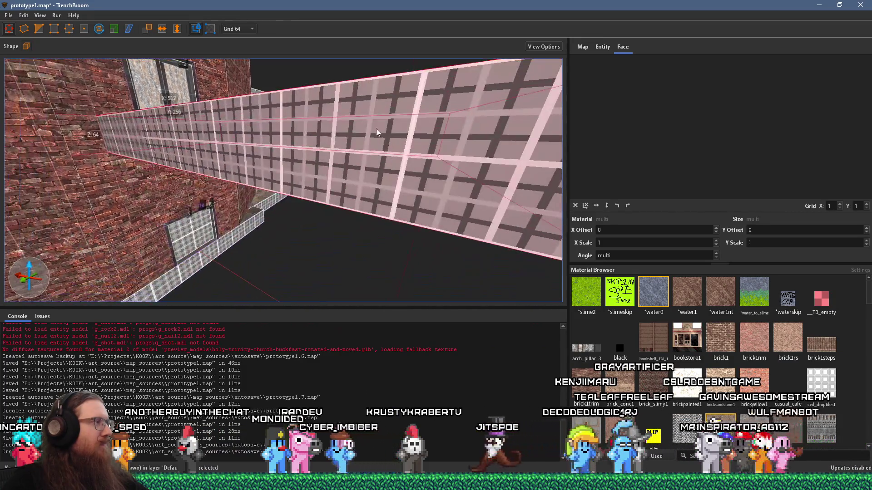
click(258, 232)
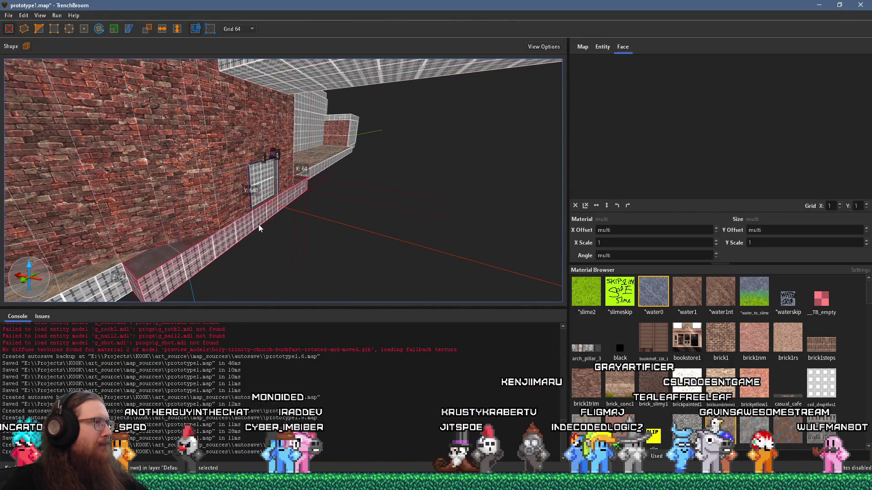
scroll(270, 211, up, 5)
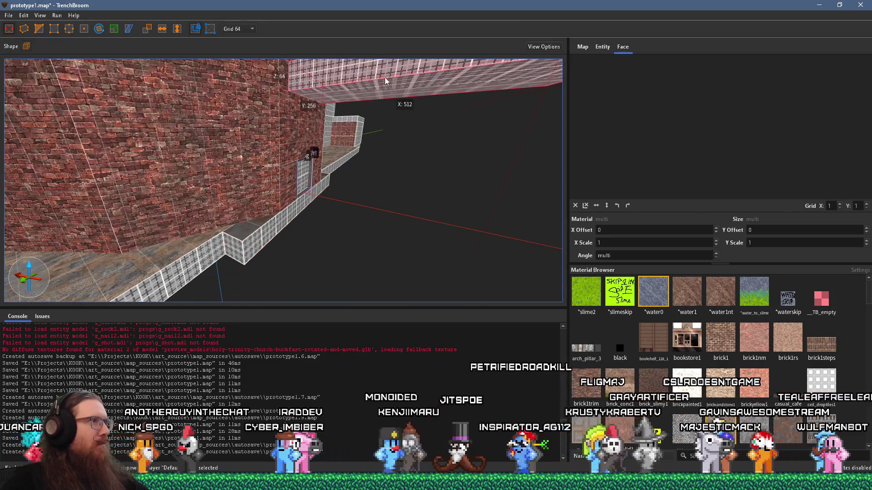
mouse_move(318, 189)
mouse_down()
mouse_move(364, 246)
mouse_move(375, 210)
mouse_move(146, 217)
mouse_move(255, 229)
mouse_move(337, 198)
mouse_move(141, 195)
mouse_up()
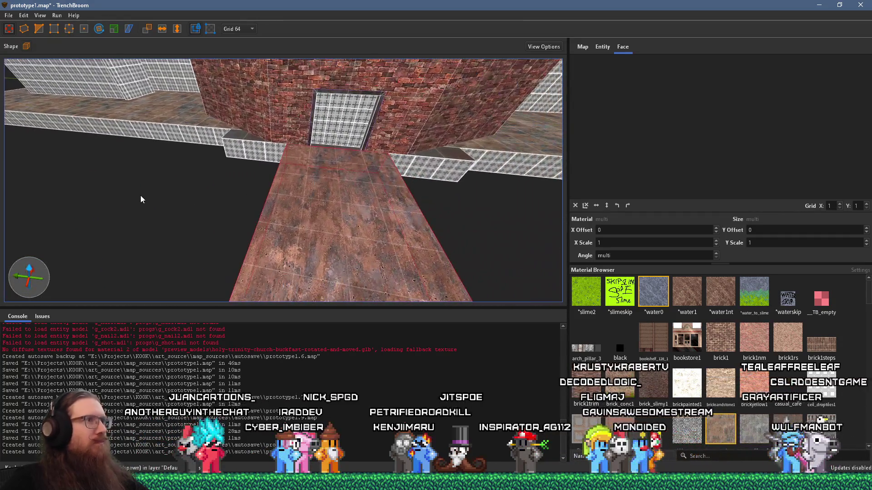
- Inspect the grated wall window and select the slab pieces below it
drag(307, 181, 311, 171)
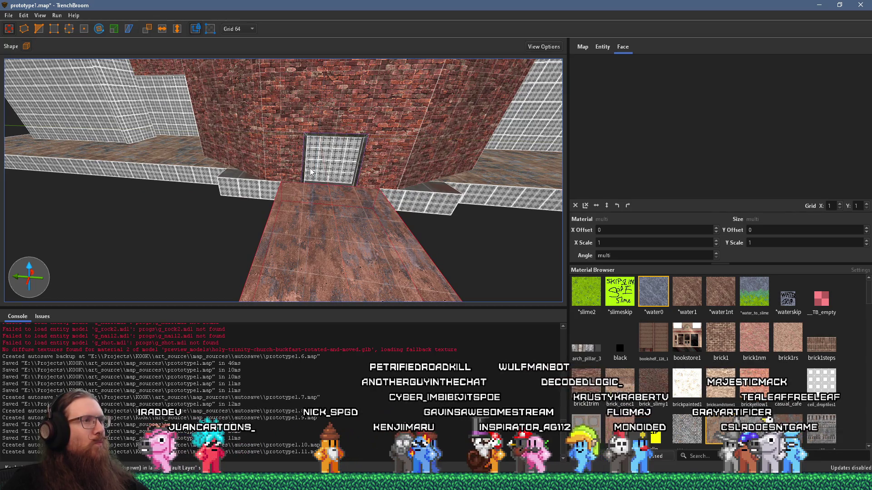
mouse_move(424, 187)
mouse_down()
mouse_move(230, 219)
mouse_move(297, 212)
mouse_up()
click(399, 227)
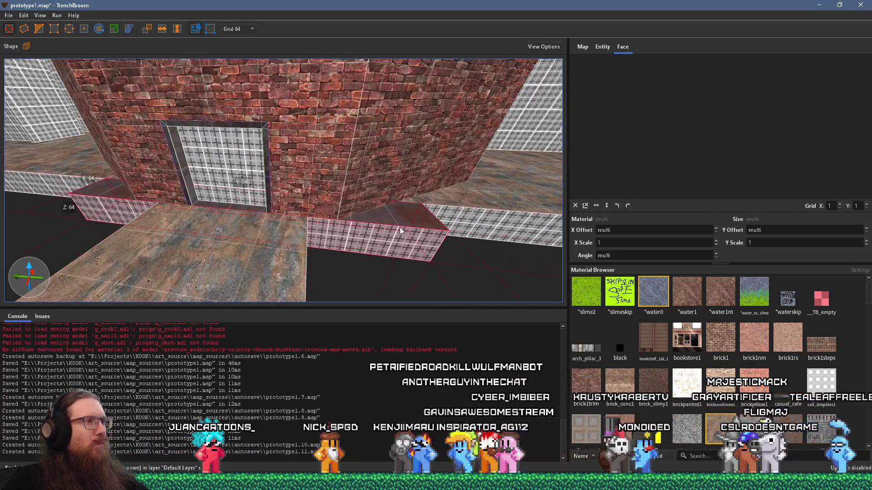
mouse_move(343, 238)
mouse_down()
mouse_move(313, 228)
mouse_move(402, 238)
mouse_up()
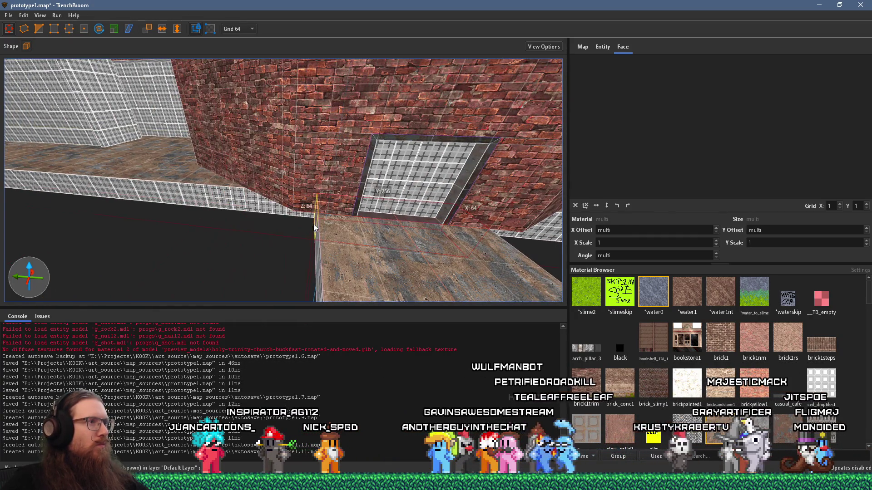
mouse_move(316, 224)
mouse_down()
mouse_move(118, 220)
mouse_move(351, 221)
mouse_move(138, 143)
mouse_move(329, 155)
mouse_move(377, 168)
mouse_move(316, 143)
mouse_move(330, 152)
mouse_move(94, 136)
mouse_move(121, 111)
mouse_move(311, 127)
mouse_move(459, 124)
mouse_move(456, 142)
mouse_up()
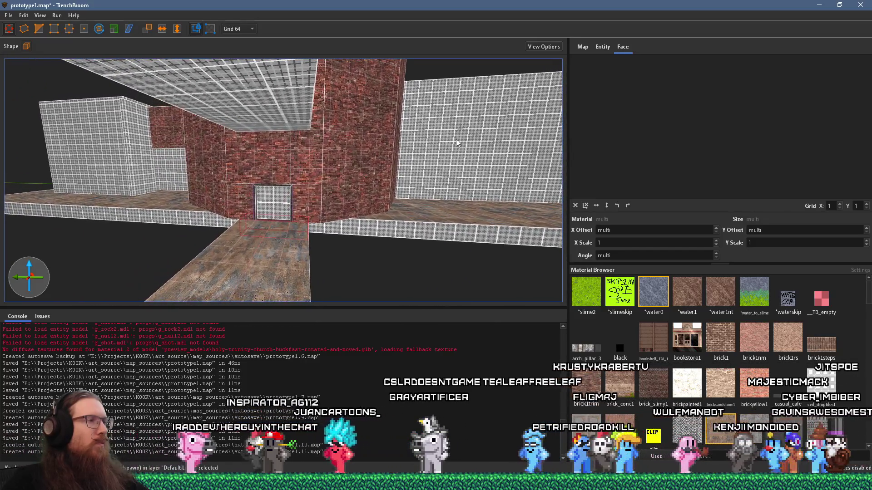
- Select the tiled ledge beside the brick tower and Shift-drag its faces out to X 576, Y 512
mouse_move(319, 200)
mouse_down()
mouse_move(509, 164)
mouse_move(500, 249)
mouse_move(280, 211)
mouse_move(352, 214)
mouse_move(110, 192)
mouse_move(320, 207)
mouse_move(299, 268)
mouse_up()
click(299, 268)
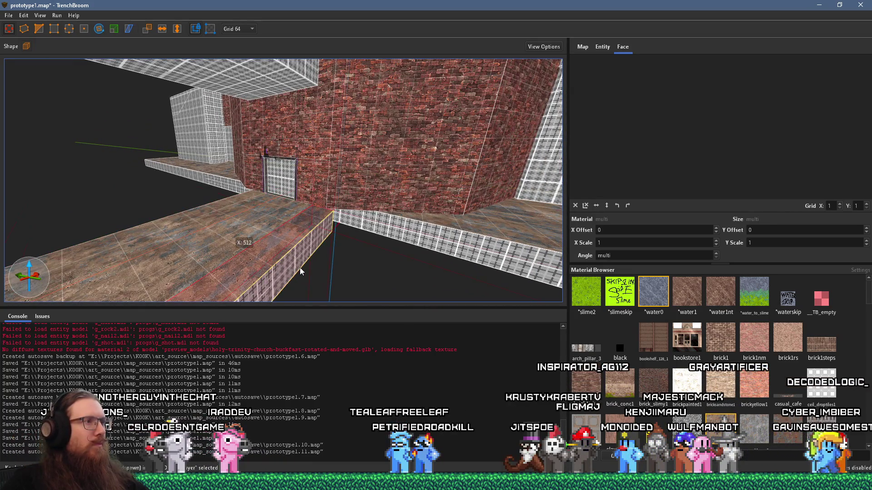
drag(331, 225, 477, 263)
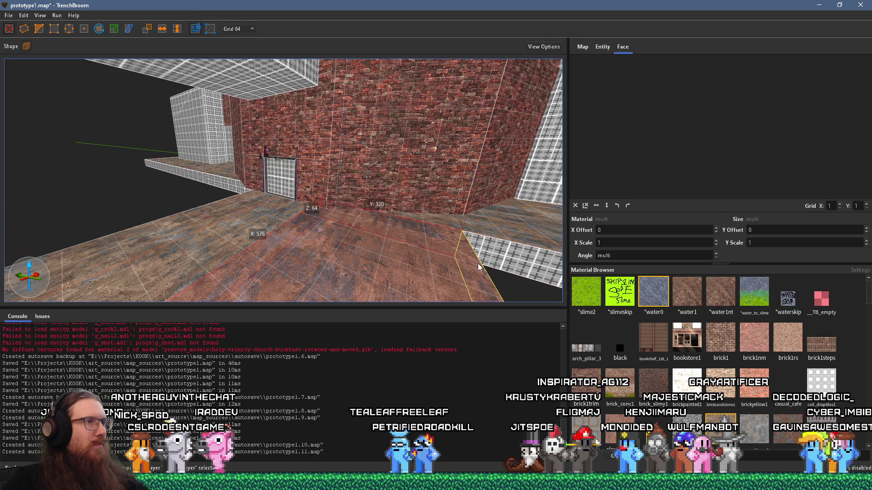
mouse_move(377, 246)
mouse_down()
mouse_move(555, 239)
mouse_move(417, 238)
mouse_up()
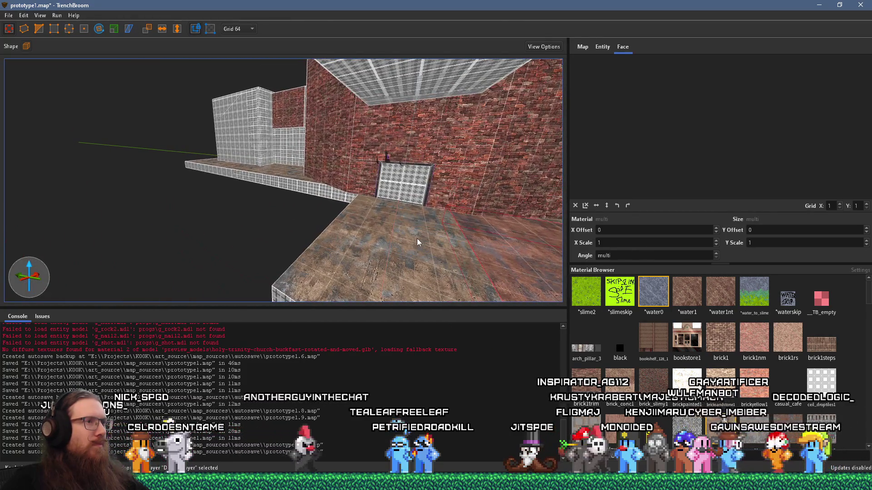
mouse_move(396, 235)
mouse_down()
mouse_move(366, 244)
mouse_move(478, 197)
mouse_up()
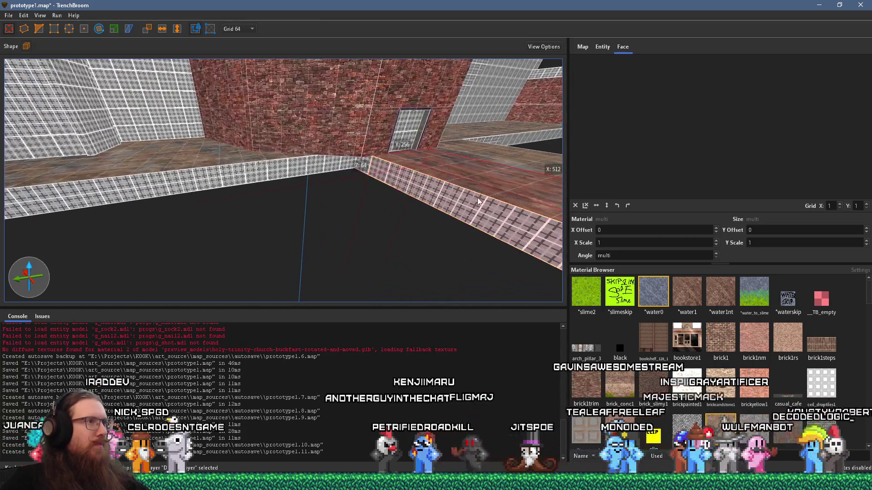
mouse_move(428, 217)
mouse_down()
mouse_move(201, 225)
mouse_move(278, 195)
mouse_move(149, 189)
mouse_move(350, 211)
mouse_move(94, 184)
mouse_move(275, 191)
mouse_up()
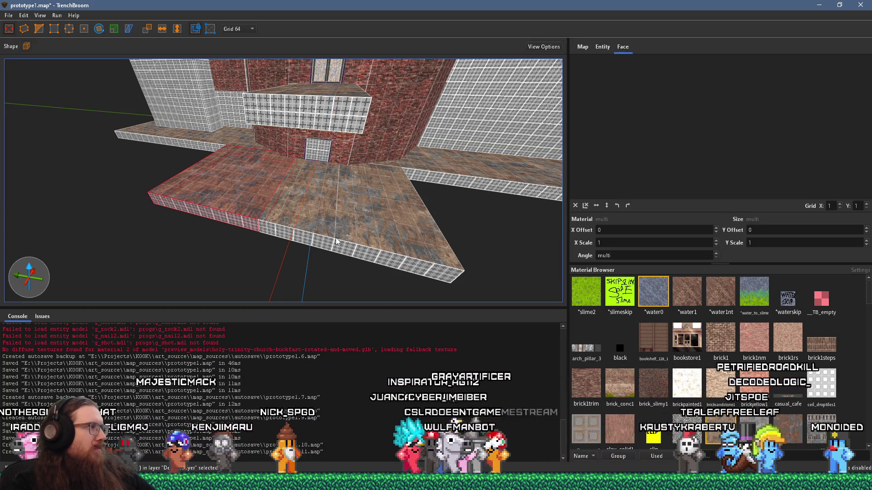
mouse_move(359, 229)
mouse_down()
mouse_move(132, 233)
mouse_move(286, 233)
mouse_move(297, 195)
mouse_move(317, 195)
mouse_move(249, 276)
mouse_up()
scroll(251, 263, up, 5)
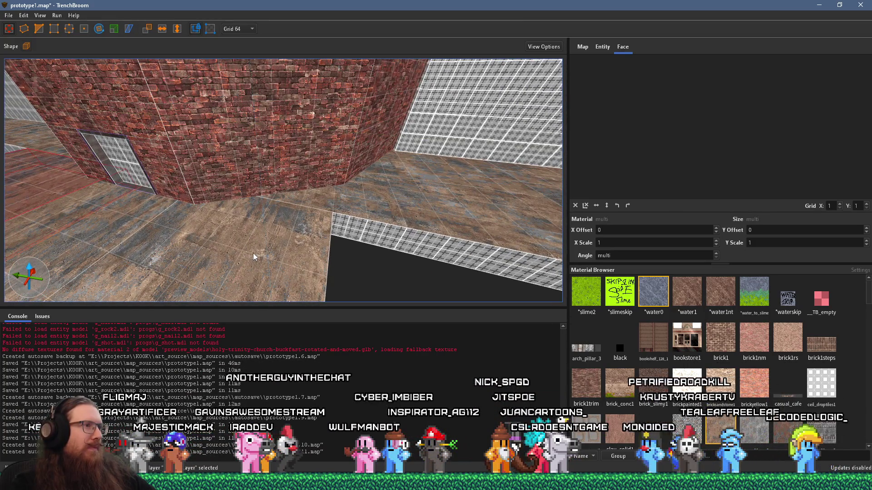
mouse_move(253, 256)
mouse_down()
mouse_move(300, 219)
mouse_move(254, 224)
mouse_move(494, 201)
mouse_move(557, 216)
mouse_move(339, 224)
mouse_move(347, 216)
mouse_move(289, 260)
mouse_move(319, 242)
mouse_move(207, 222)
mouse_move(209, 231)
mouse_move(309, 234)
mouse_move(285, 246)
mouse_move(354, 296)
mouse_move(268, 257)
mouse_move(322, 252)
mouse_move(317, 247)
mouse_move(256, 257)
mouse_move(459, 222)
mouse_move(395, 268)
mouse_move(384, 193)
mouse_move(333, 248)
mouse_move(276, 257)
mouse_move(260, 198)
mouse_move(201, 209)
mouse_move(254, 195)
mouse_move(251, 185)
mouse_move(238, 190)
mouse_move(195, 254)
mouse_move(263, 249)
mouse_move(481, 157)
mouse_move(474, 174)
mouse_move(276, 224)
mouse_move(380, 254)
mouse_move(367, 285)
mouse_move(340, 304)
mouse_move(448, 298)
mouse_move(446, 332)
mouse_move(367, 371)
mouse_move(269, 387)
mouse_move(252, 298)
mouse_move(268, 281)
mouse_move(219, 278)
mouse_move(296, 336)
mouse_move(317, 383)
mouse_move(364, 277)
mouse_move(326, 219)
mouse_move(342, 207)
mouse_move(333, 246)
mouse_move(359, 277)
mouse_move(336, 269)
mouse_move(294, 309)
mouse_up()
click(354, 296)
mouse_move(275, 300)
mouse_down()
mouse_move(194, 288)
mouse_move(153, 257)
mouse_move(259, 233)
mouse_move(366, 243)
mouse_up()
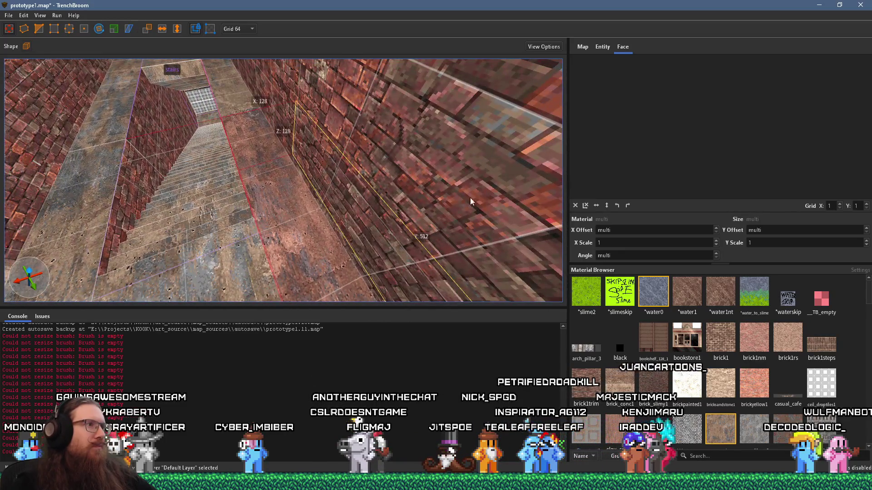
mouse_move(448, 211)
mouse_down()
mouse_move(336, 230)
mouse_move(220, 230)
mouse_move(249, 243)
mouse_move(276, 146)
mouse_move(265, 178)
mouse_up()
mouse_move(276, 140)
mouse_down()
mouse_move(431, 188)
mouse_move(439, 154)
mouse_move(386, 174)
mouse_move(277, 101)
mouse_move(269, 154)
mouse_move(326, 166)
mouse_move(375, 155)
mouse_move(331, 153)
mouse_move(241, 209)
mouse_move(173, 192)
mouse_move(178, 214)
mouse_move(185, 197)
mouse_up()
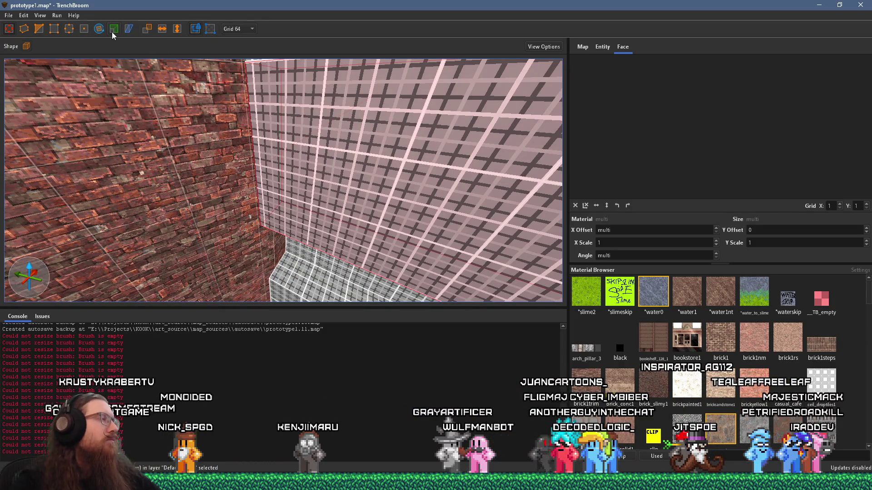
- Set the grid size to 32, then select the lower stepped wall and the tall grid wall brush
click(223, 29)
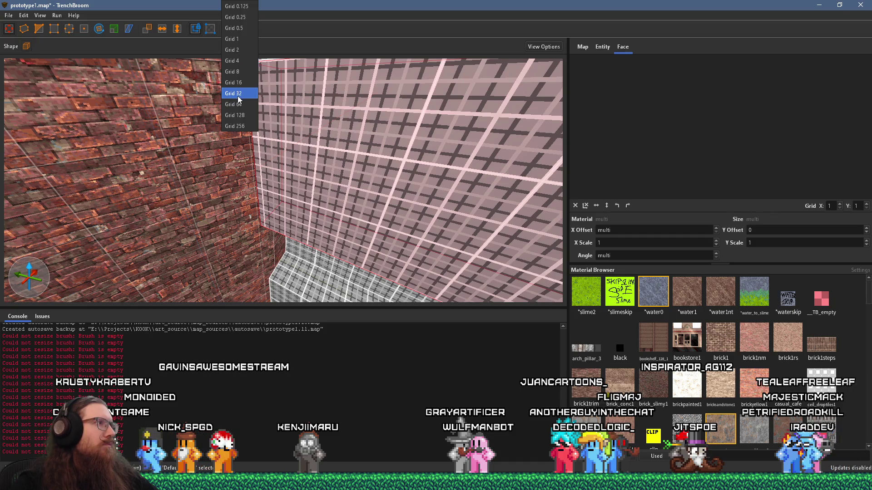
click(237, 93)
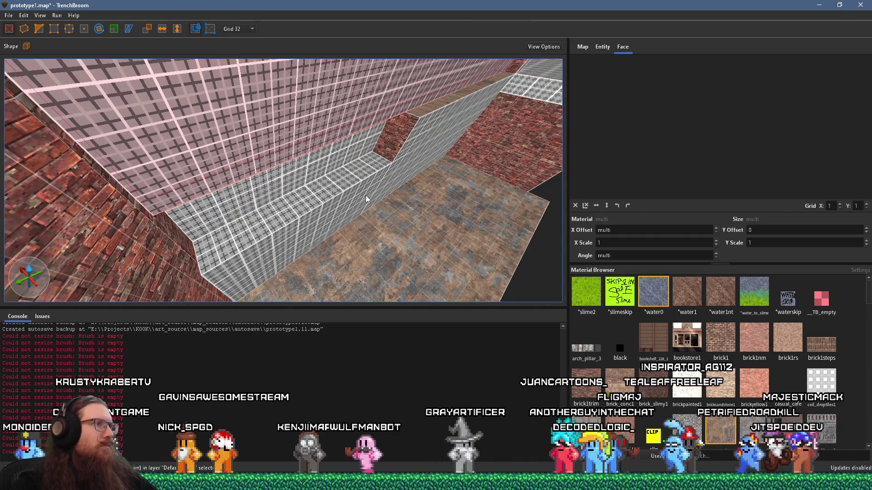
click(356, 194)
drag(409, 145, 217, 143)
click(251, 147)
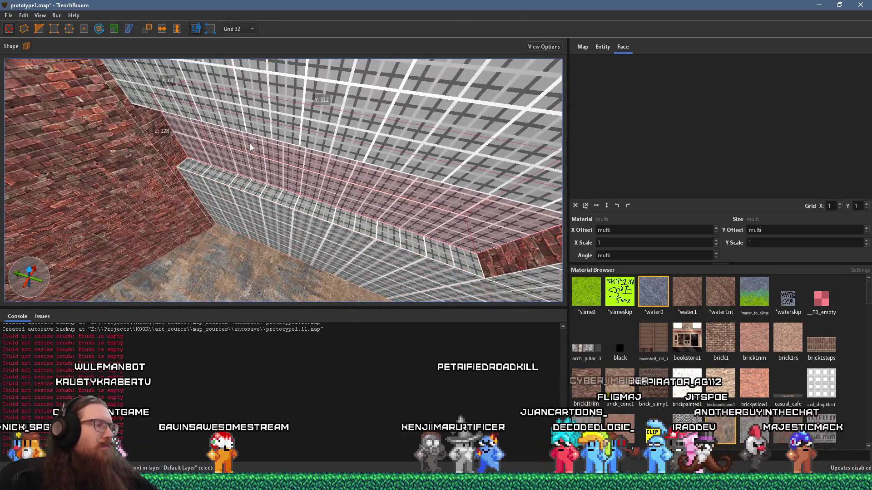
drag(286, 179, 620, 345)
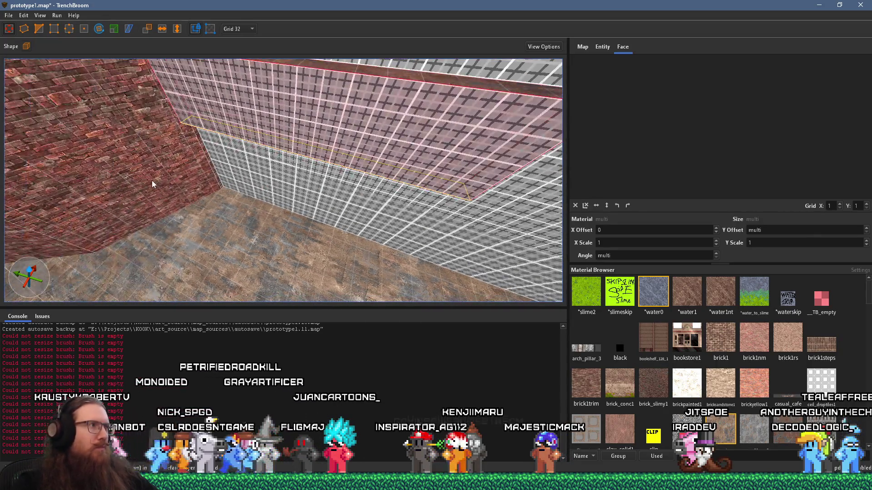
- Move from single brick faces to selecting the whole wall brush, and orbit over its top
shift+click(268, 102)
shift+click(257, 110)
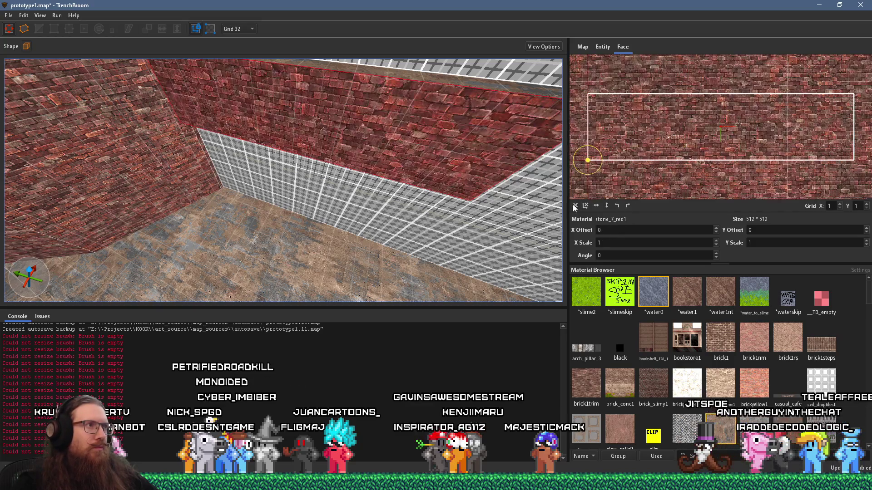
click(316, 167)
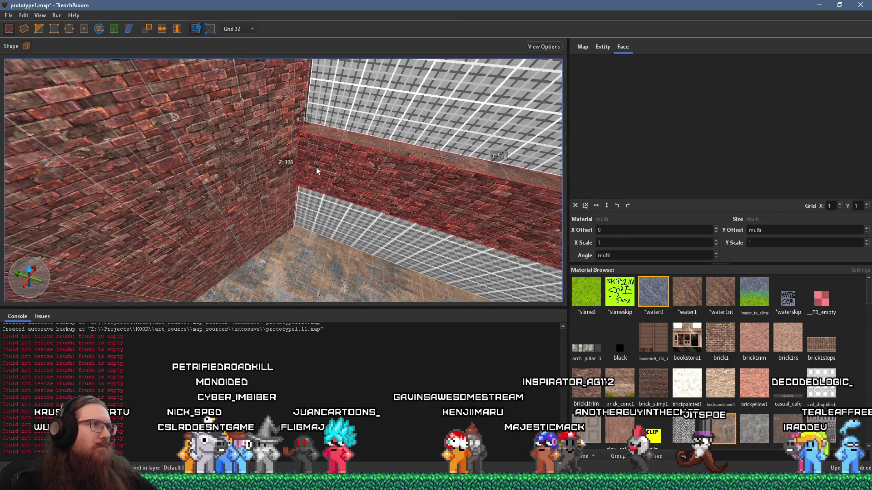
mouse_move(389, 227)
mouse_down()
mouse_move(281, 229)
mouse_move(113, 146)
mouse_move(242, 162)
mouse_move(249, 186)
mouse_move(116, 157)
mouse_move(156, 123)
mouse_move(177, 125)
mouse_up()
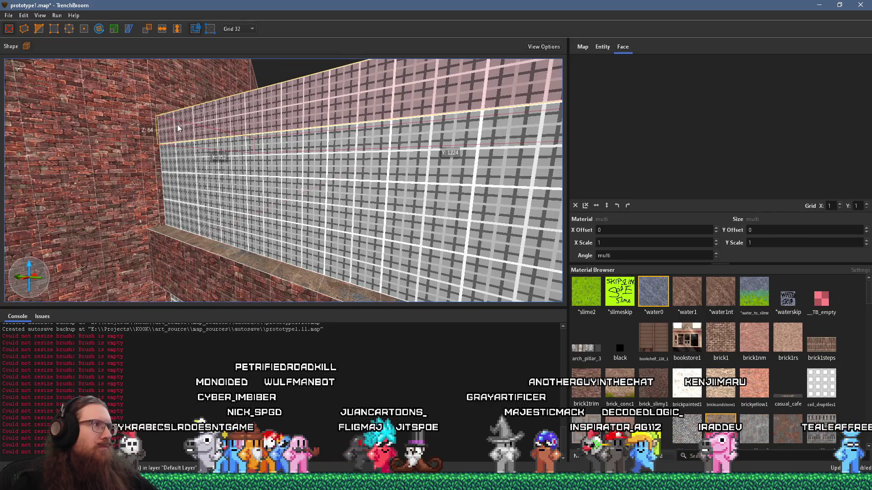
mouse_move(173, 251)
mouse_down()
mouse_move(192, 242)
mouse_move(187, 141)
mouse_move(198, 103)
mouse_move(267, 204)
mouse_move(304, 73)
mouse_move(236, 195)
mouse_up()
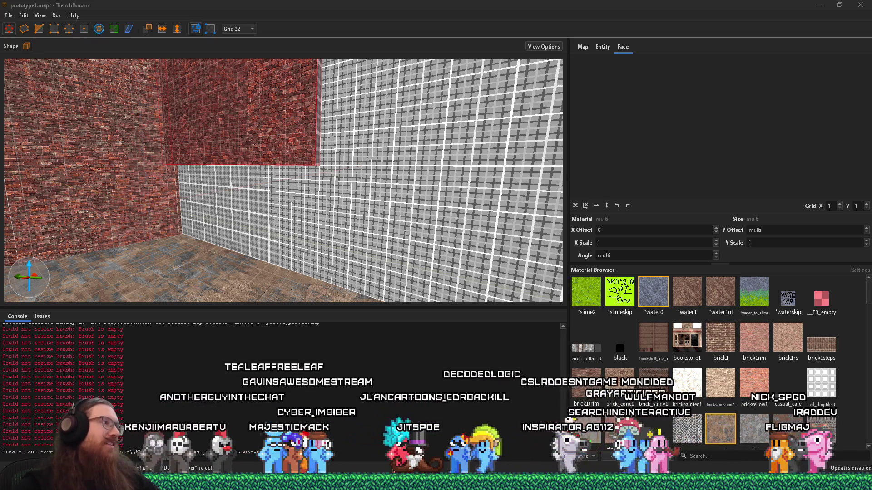
- Drag the red brick block's bottom face down so it stands 640 units high
scroll(341, 206, down, 3)
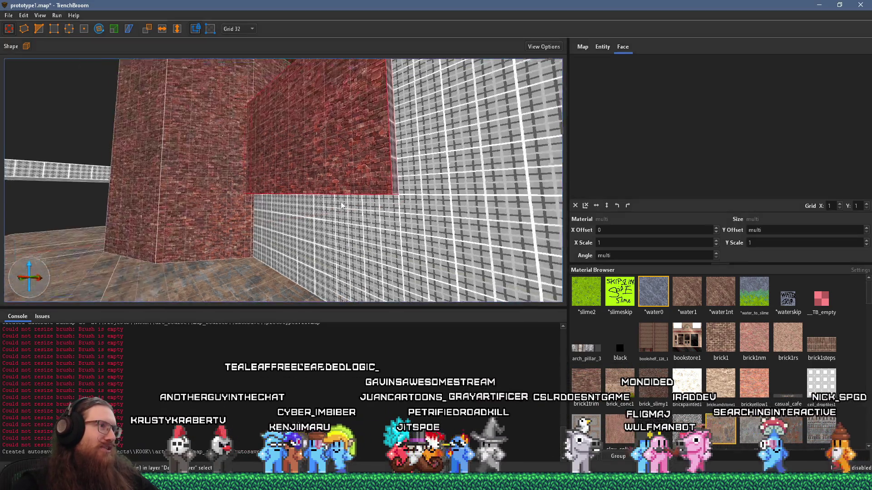
scroll(341, 205, down, 3)
drag(331, 145, 310, 352)
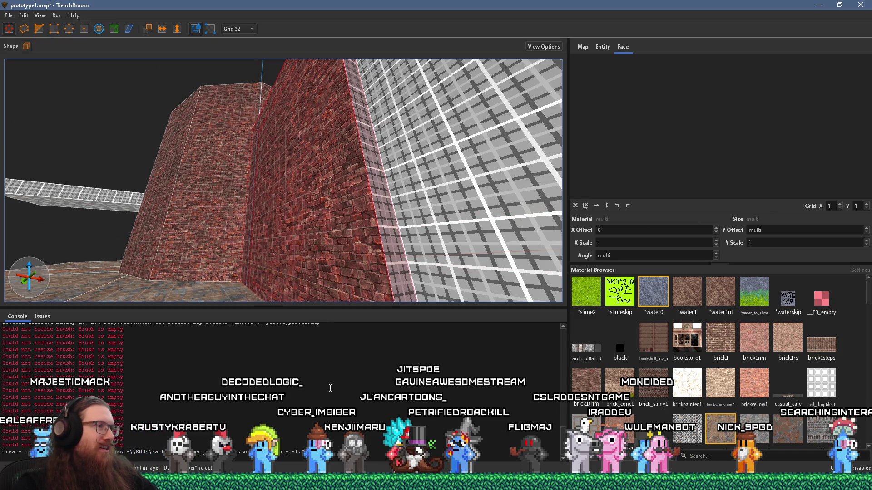
scroll(318, 297, up, 5)
scroll(138, 191, down, 3)
- Back away and look around the taller brick block and the corridor
mouse_move(138, 191)
mouse_down()
mouse_move(296, 247)
mouse_move(349, 225)
mouse_move(253, 156)
mouse_move(375, 319)
mouse_up()
scroll(322, 206, down, 3)
mouse_move(338, 237)
mouse_down()
mouse_move(249, 238)
mouse_move(386, 228)
mouse_move(368, 226)
mouse_move(380, 187)
mouse_up()
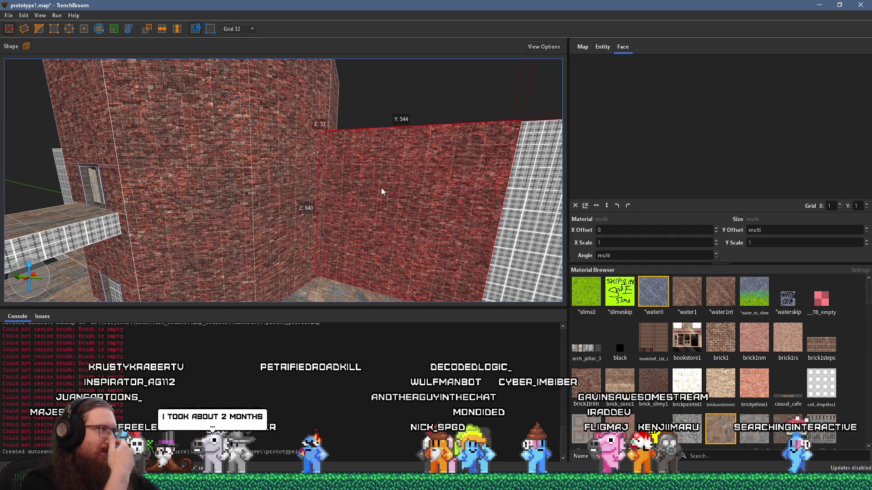
mouse_move(422, 215)
mouse_down()
mouse_move(459, 236)
mouse_move(289, 231)
mouse_move(377, 295)
mouse_up()
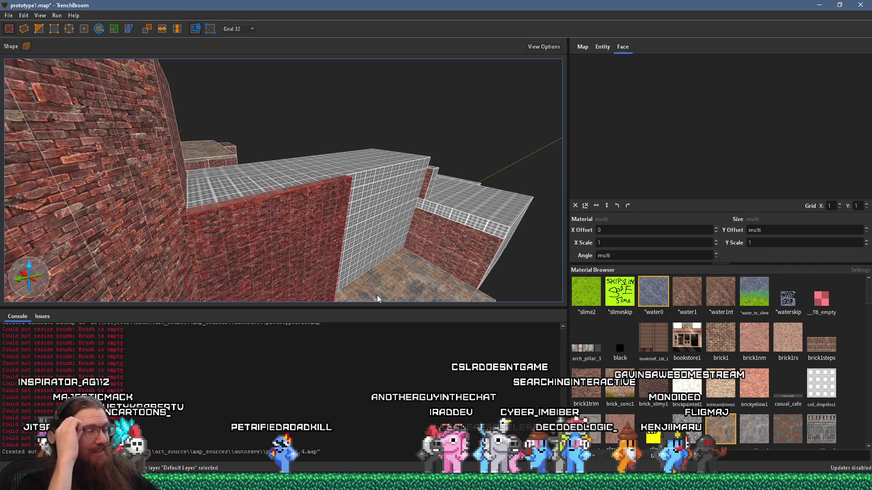
mouse_move(433, 246)
mouse_down()
mouse_move(388, 247)
mouse_move(228, 161)
mouse_move(273, 207)
mouse_move(306, 218)
mouse_move(353, 221)
mouse_move(485, 194)
mouse_up()
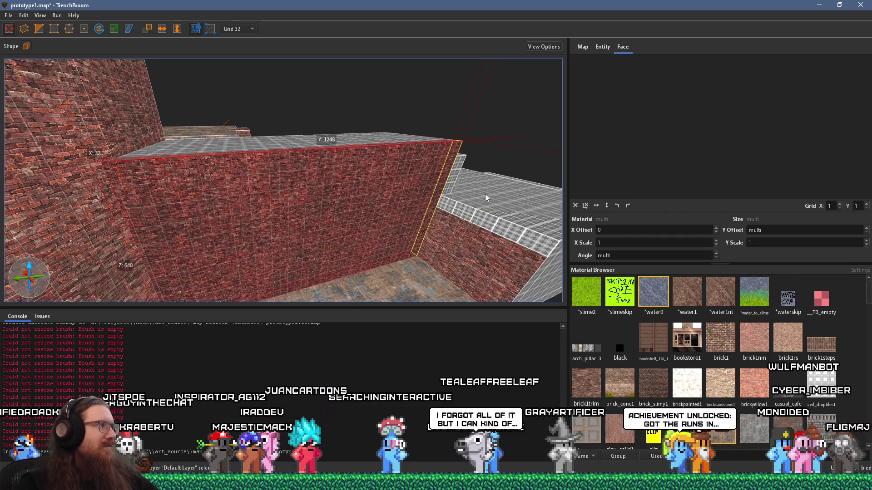
- Pick the right wall's face to check its texture, then look around the brick walls and floor
shift+click(492, 250)
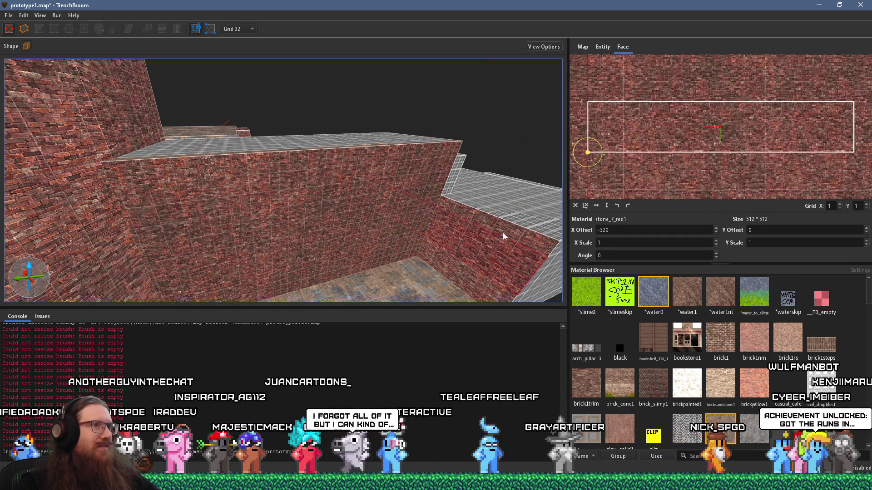
mouse_move(493, 251)
mouse_down()
mouse_move(215, 139)
mouse_move(281, 170)
mouse_up()
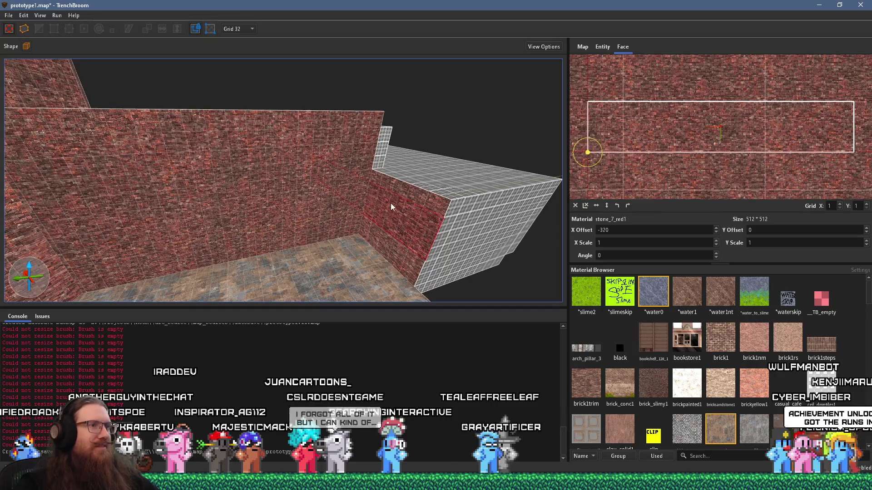
mouse_move(403, 206)
mouse_down()
mouse_move(127, 165)
mouse_move(388, 124)
mouse_move(348, 154)
mouse_up()
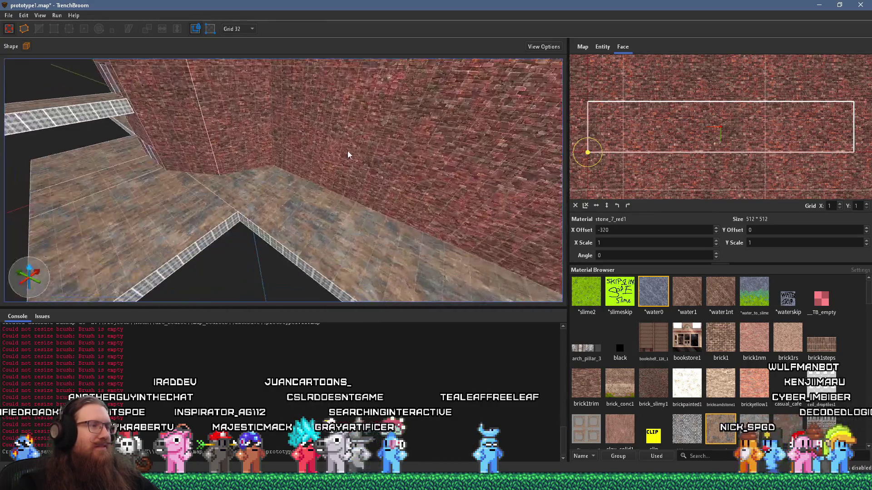
mouse_move(209, 164)
mouse_down()
mouse_move(385, 194)
mouse_move(273, 190)
mouse_move(405, 151)
mouse_move(275, 203)
mouse_move(394, 171)
mouse_up()
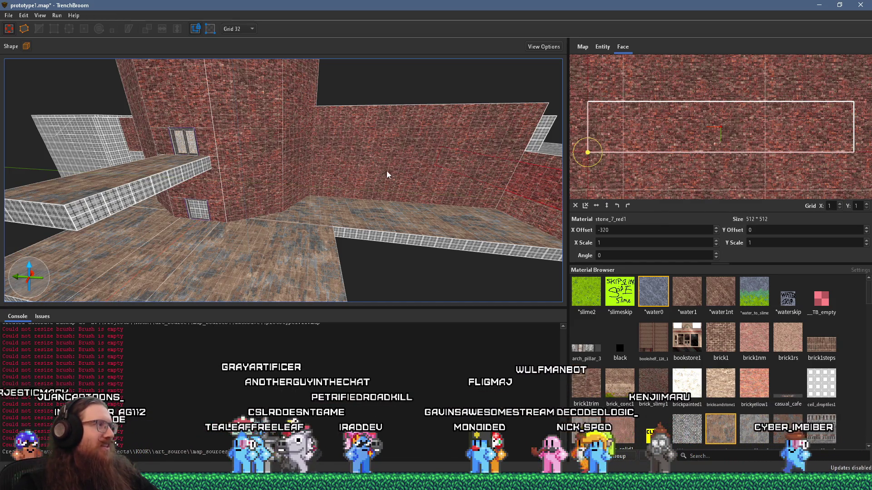
mouse_move(362, 179)
mouse_down()
mouse_move(328, 209)
mouse_move(327, 183)
mouse_move(249, 219)
mouse_move(457, 168)
mouse_up()
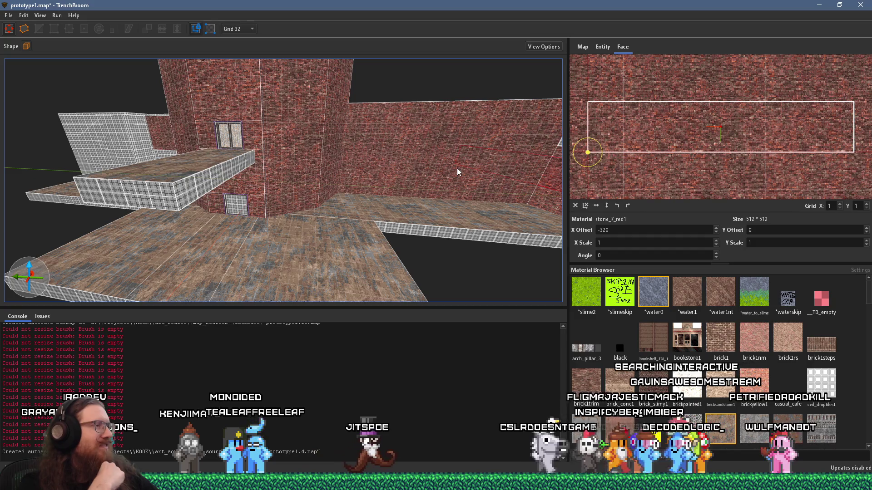
mouse_move(529, 149)
mouse_down()
mouse_move(418, 238)
mouse_move(381, 205)
mouse_move(250, 219)
mouse_move(250, 228)
mouse_move(339, 171)
mouse_move(331, 227)
mouse_move(318, 245)
mouse_move(397, 184)
mouse_move(172, 213)
mouse_move(257, 207)
mouse_up()
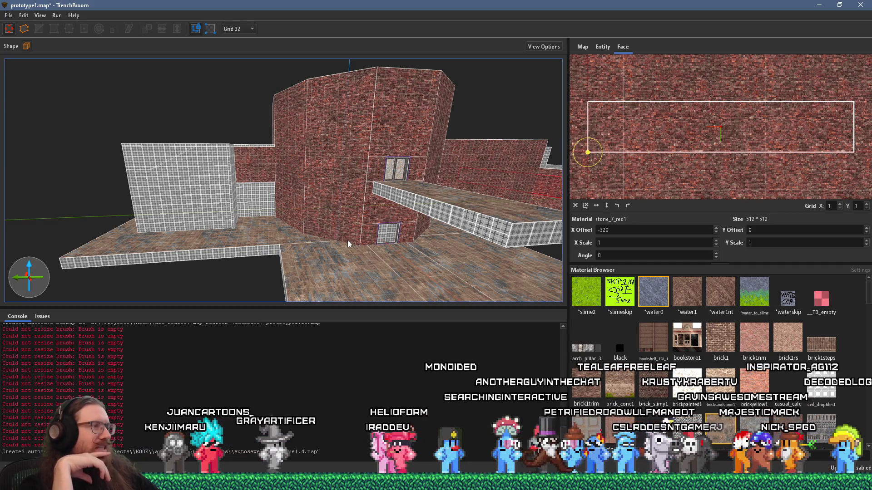
- Select the whole brush, then the grey grated block beside the brick wall
scroll(347, 244, up, 10)
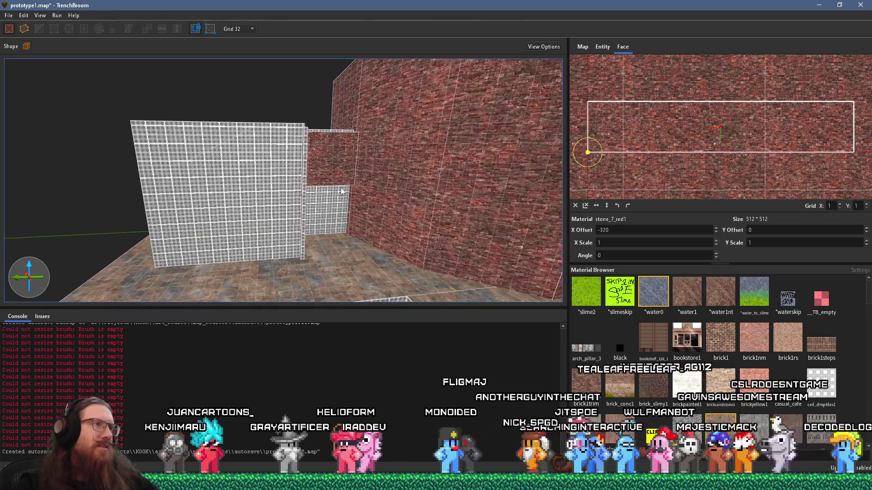
scroll(342, 191, up, 10)
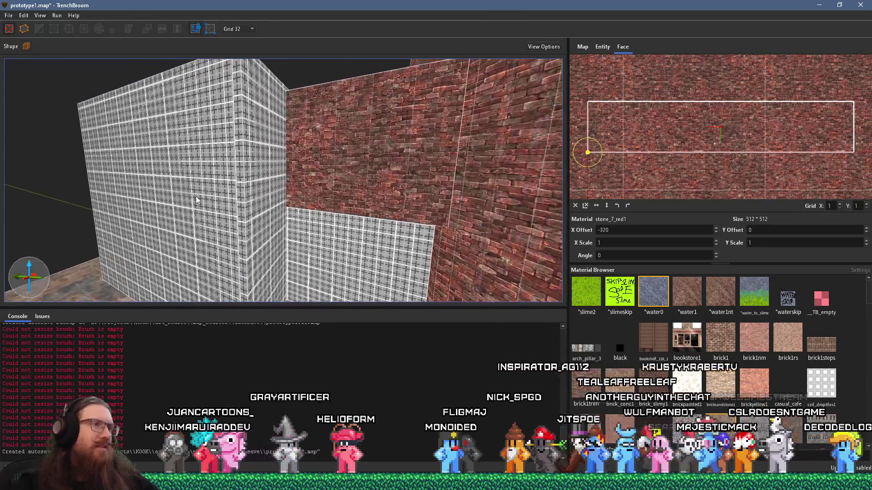
click(196, 200)
scroll(191, 197, up, 10)
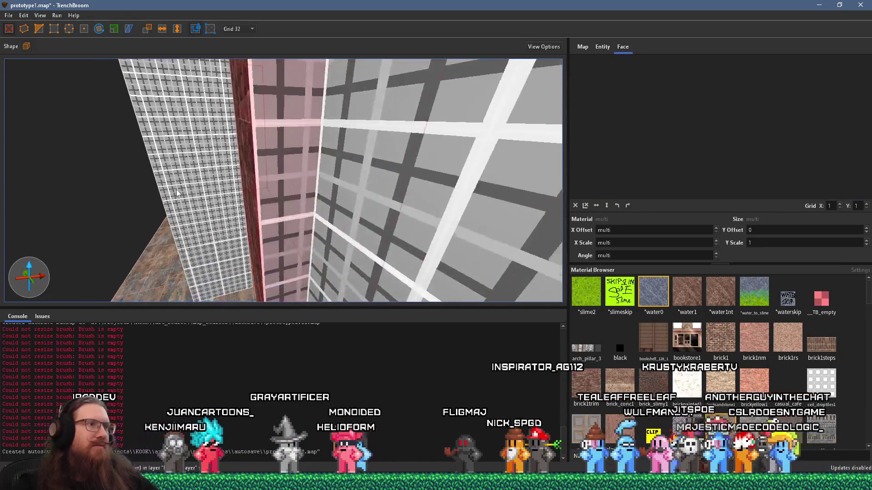
scroll(177, 193, down, 10)
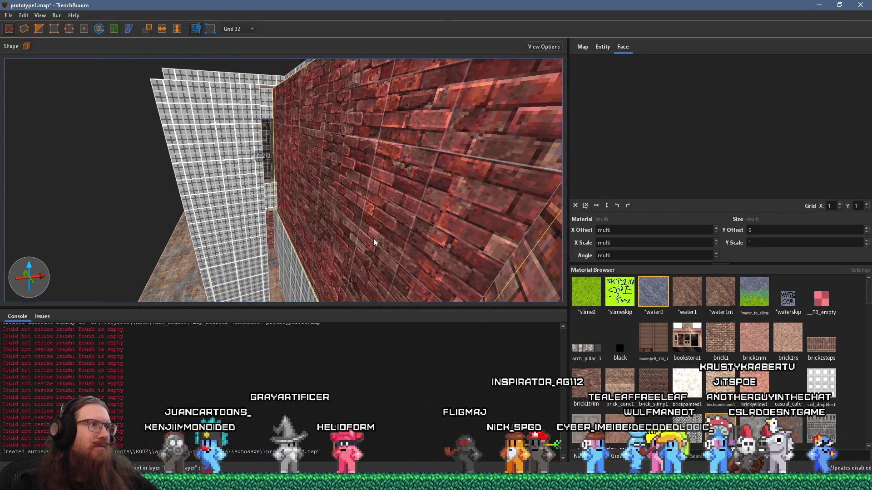
scroll(374, 238, down, 6)
click(219, 254)
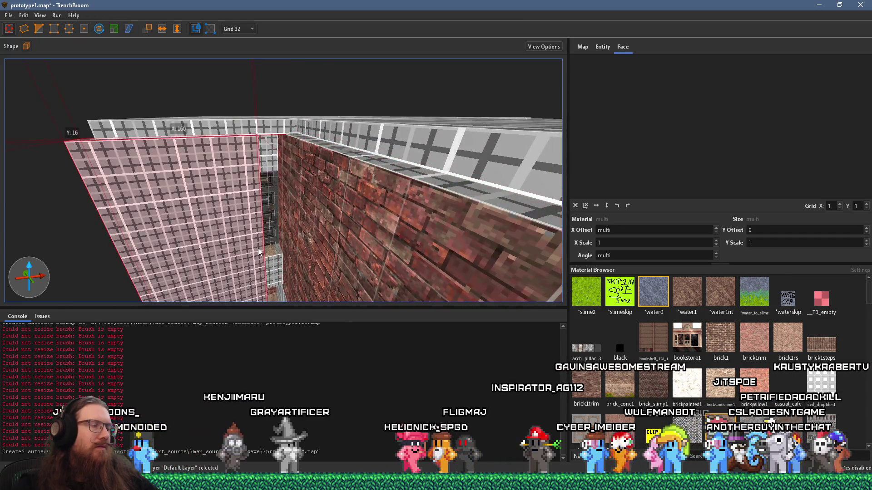
scroll(208, 276, down, 5)
scroll(243, 267, up, 10)
scroll(295, 265, down, 10)
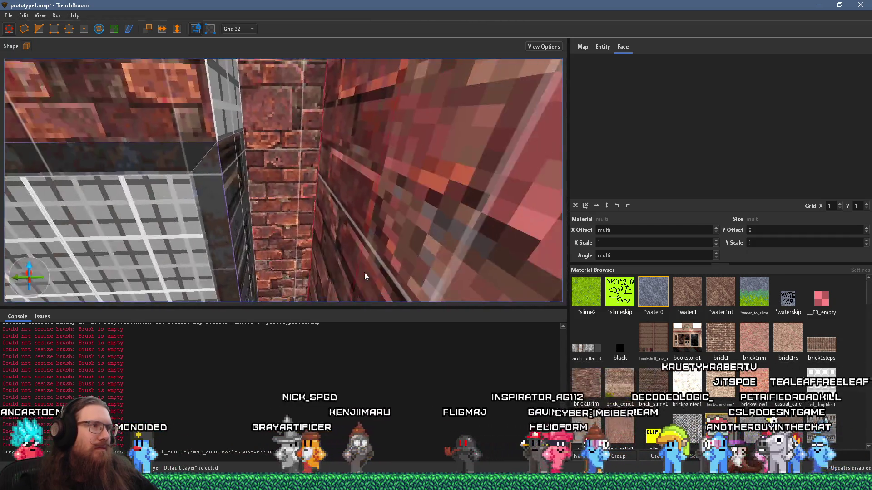
scroll(237, 266, up, 10)
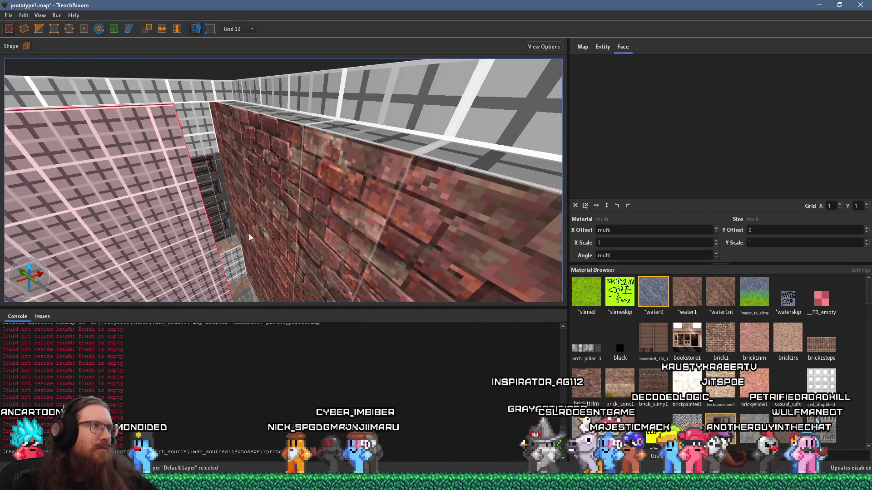
ctrl+click(316, 233)
mouse_move(316, 232)
mouse_down()
mouse_move(305, 241)
mouse_move(466, 197)
mouse_move(440, 183)
mouse_move(258, 194)
mouse_up()
mouse_move(351, 214)
mouse_down()
mouse_move(221, 190)
mouse_move(200, 196)
mouse_move(219, 215)
mouse_move(165, 244)
mouse_move(339, 143)
mouse_move(228, 228)
mouse_move(274, 116)
mouse_move(263, 170)
mouse_move(268, 127)
mouse_move(143, 147)
mouse_move(238, 110)
mouse_move(338, 336)
mouse_move(315, 227)
mouse_move(301, 271)
mouse_up()
mouse_move(303, 312)
mouse_down()
mouse_move(306, 325)
mouse_move(292, 297)
mouse_move(418, 273)
mouse_move(100, 205)
mouse_move(270, 239)
mouse_move(452, 246)
mouse_up()
mouse_move(399, 234)
mouse_down()
mouse_move(388, 293)
mouse_move(343, 256)
mouse_move(369, 238)
mouse_move(480, 299)
mouse_move(375, 234)
mouse_move(380, 200)
mouse_move(363, 282)
mouse_move(405, 267)
mouse_move(392, 220)
mouse_move(430, 228)
mouse_move(256, 247)
mouse_move(355, 265)
mouse_move(121, 156)
mouse_move(354, 251)
mouse_move(165, 206)
mouse_up()
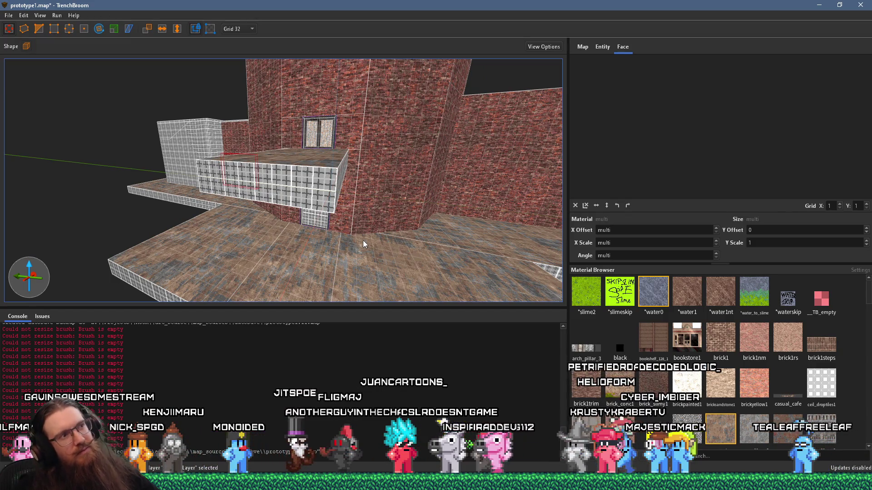
mouse_move(371, 255)
mouse_down()
mouse_move(384, 245)
mouse_move(361, 245)
mouse_move(267, 193)
mouse_move(337, 192)
mouse_move(284, 219)
mouse_move(296, 304)
mouse_up()
mouse_move(366, 296)
mouse_down()
mouse_move(394, 260)
mouse_move(406, 266)
mouse_move(432, 244)
mouse_move(242, 156)
mouse_move(292, 194)
mouse_move(286, 185)
mouse_move(330, 188)
mouse_move(312, 203)
mouse_move(323, 188)
mouse_move(347, 188)
mouse_move(303, 178)
mouse_move(308, 189)
mouse_move(359, 183)
mouse_move(250, 213)
mouse_move(309, 189)
mouse_up()
- Save the map and compile it to BSP with the qbsp profile
click(8, 16)
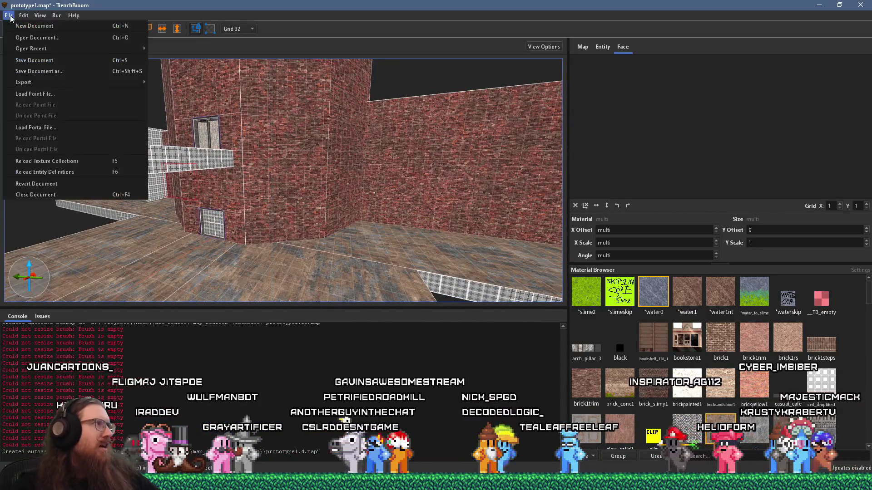
click(21, 62)
click(61, 18)
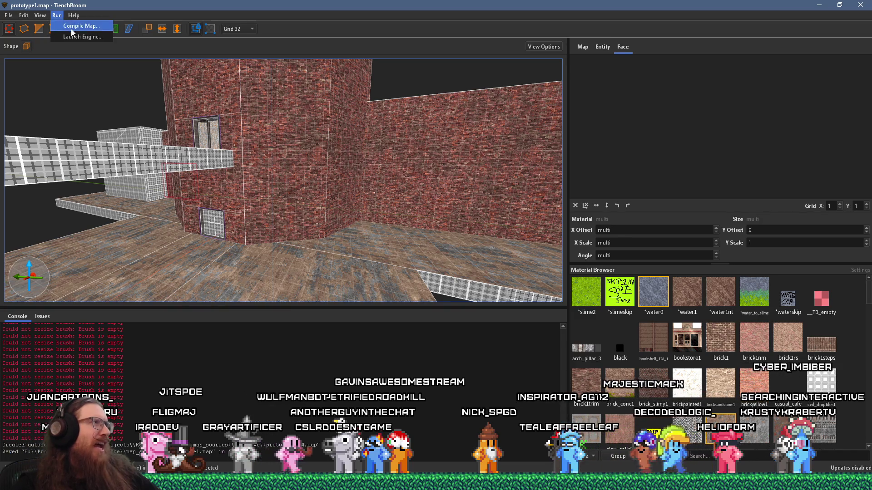
click(72, 26)
mouse_move(499, 103)
mouse_down()
mouse_move(403, 352)
mouse_move(361, 86)
mouse_up()
click(424, 345)
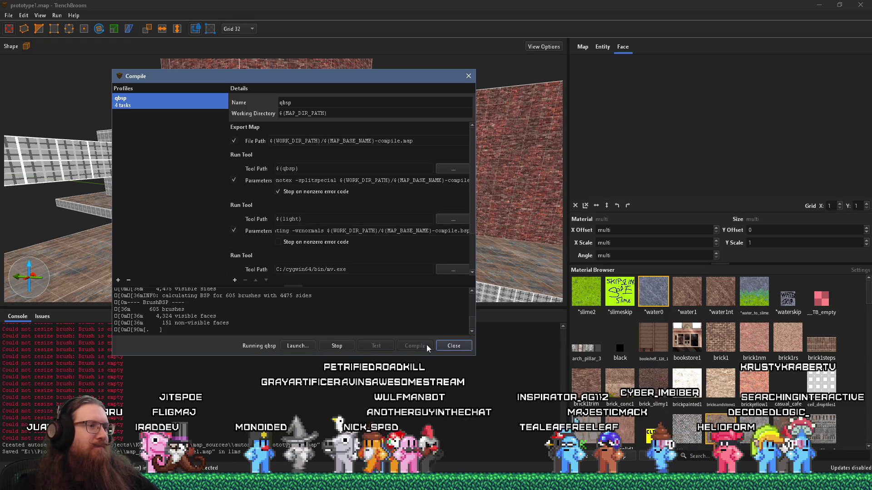
- Review the brick walls while it compiles, check the exit code 0 log, close the compile window and go to Godot
mouse_move(380, 76)
mouse_down()
mouse_move(580, 206)
mouse_move(648, 330)
mouse_move(647, 219)
mouse_up()
scroll(279, 141, up, 1)
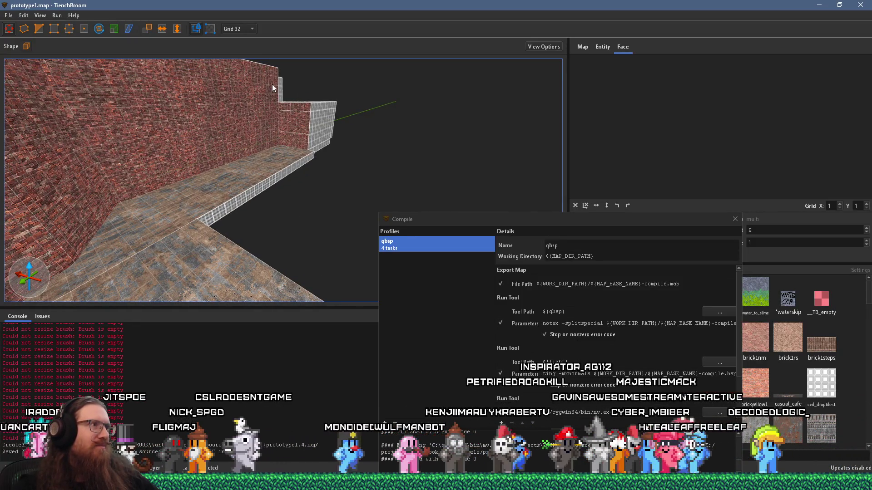
mouse_move(192, 168)
mouse_down()
mouse_move(179, 164)
mouse_move(220, 164)
mouse_move(205, 212)
mouse_up()
mouse_move(281, 145)
mouse_down()
mouse_move(231, 295)
mouse_move(238, 276)
mouse_move(173, 246)
mouse_move(228, 257)
mouse_up()
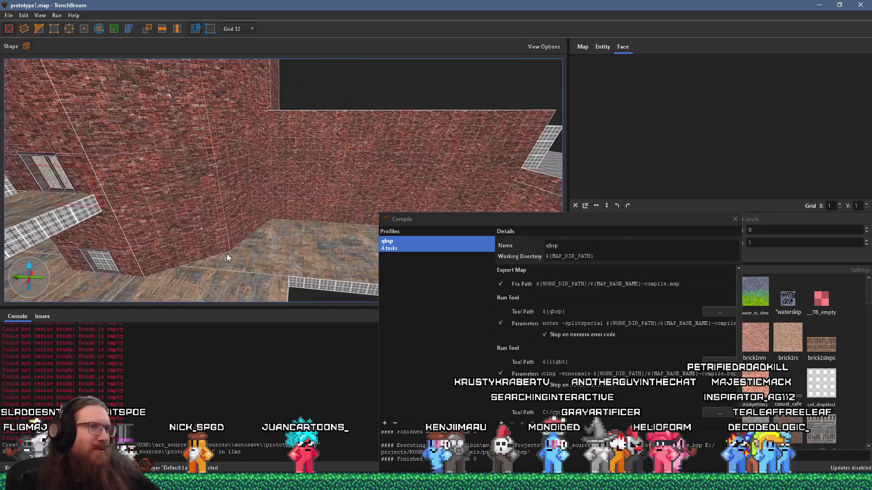
drag(548, 221, 335, 92)
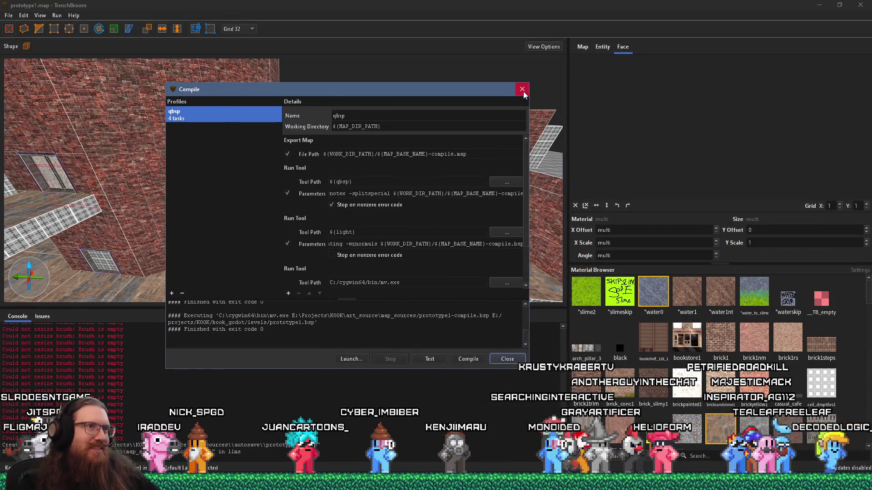
click(522, 90)
key(alt+Tab)
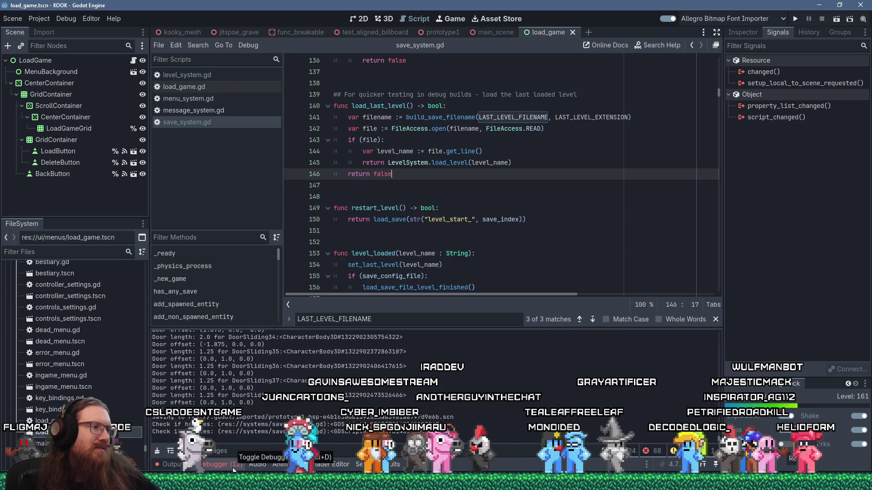
- Clear the debugger's error list and the output log in Godot, then return to TrenchBroom
click(232, 469)
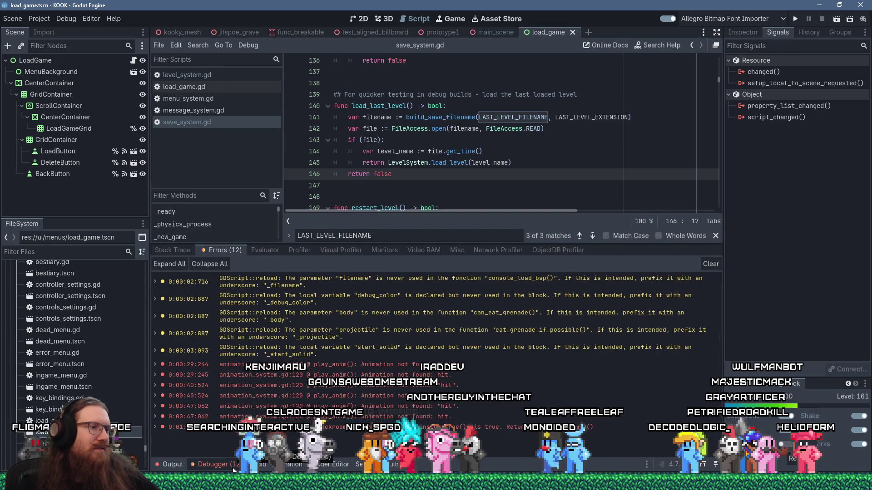
click(707, 265)
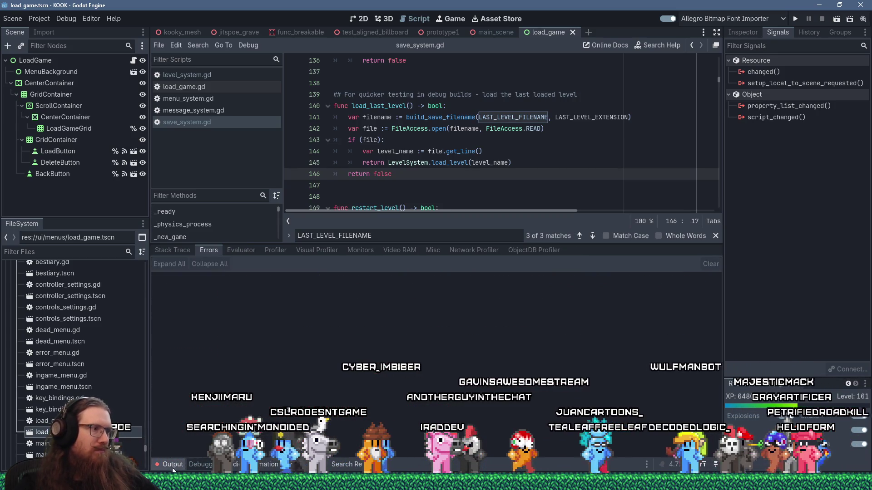
click(173, 465)
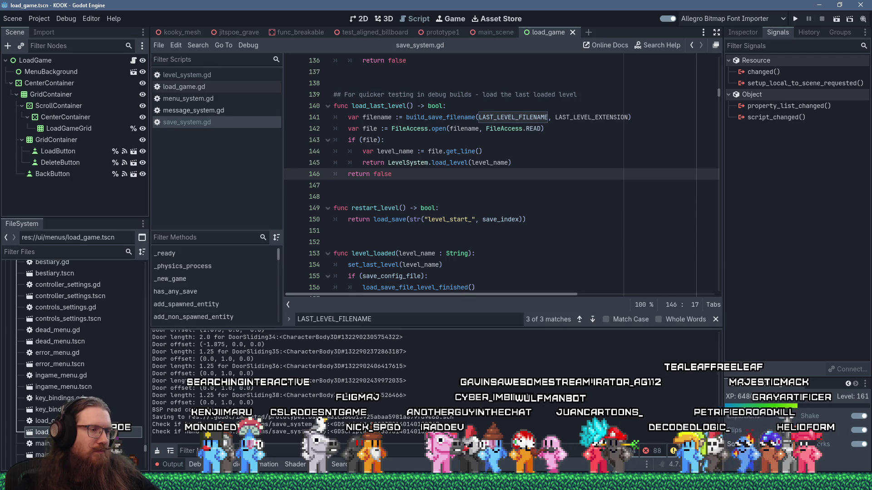
click(159, 452)
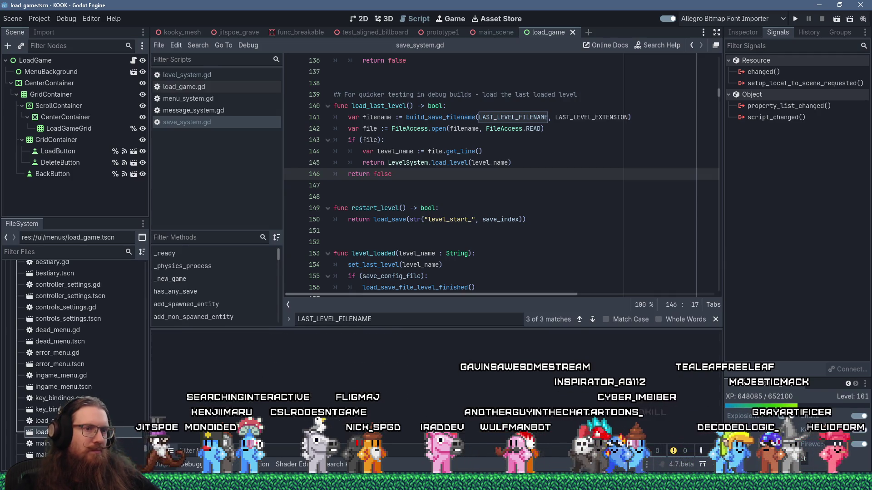
key(alt+Tab)
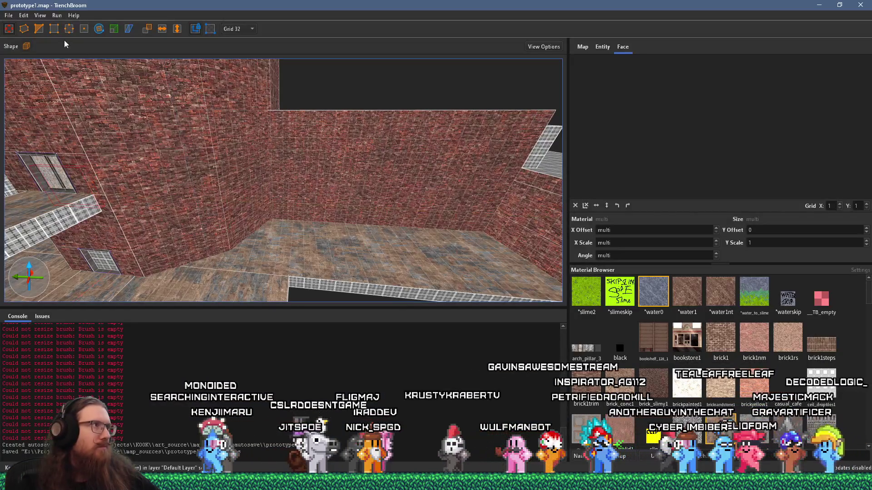
- Compile prototype1.map to BSP with the qbsp profile, copying prototype1.bsp into Godot's levels folder
click(57, 15)
click(81, 26)
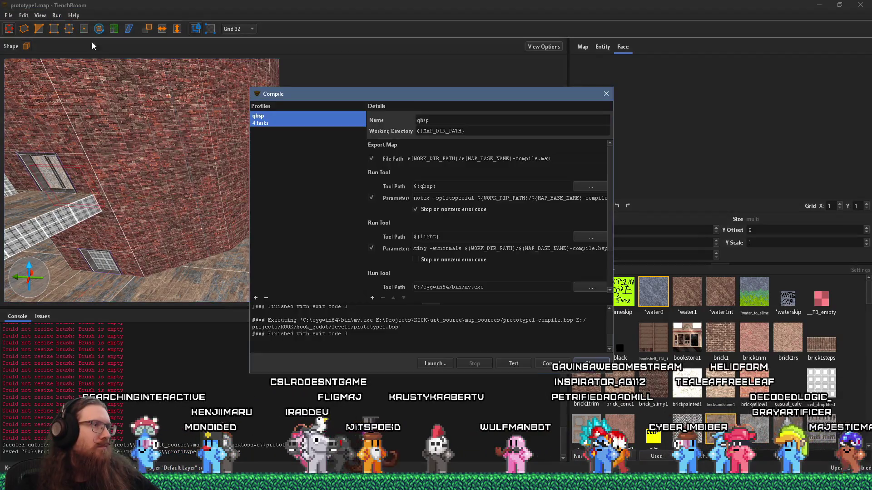
click(553, 364)
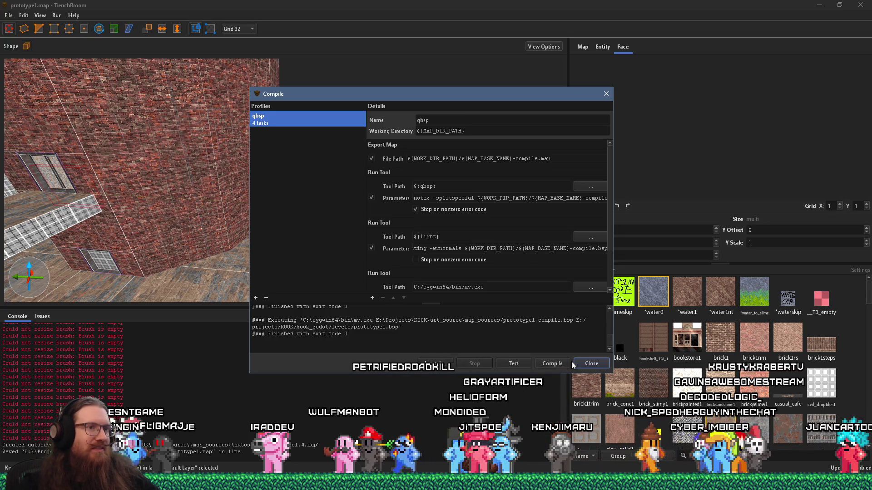
click(590, 364)
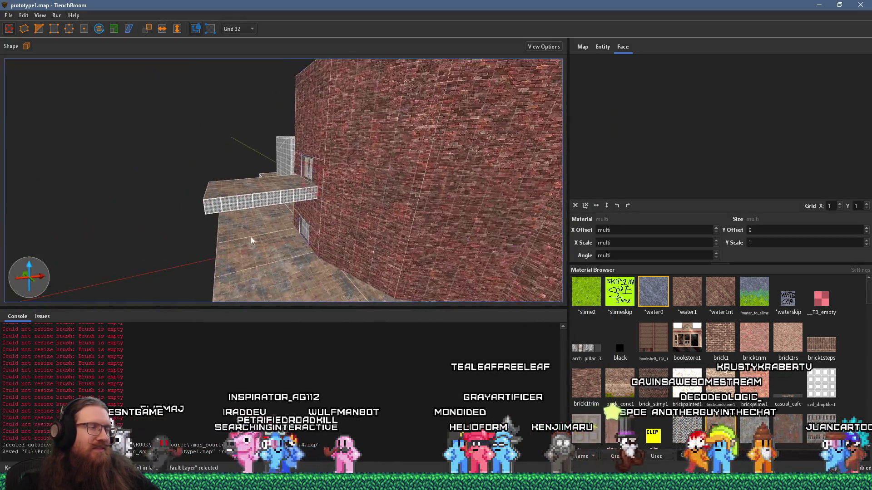
drag(218, 246, 389, 186)
mouse_move(174, 231)
mouse_down()
mouse_move(356, 202)
mouse_move(227, 239)
mouse_move(177, 236)
mouse_move(408, 171)
mouse_up()
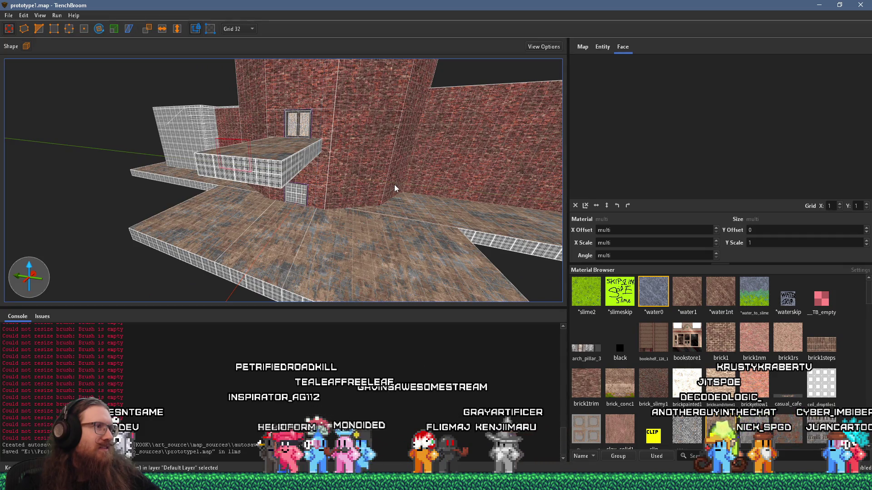
drag(323, 194, 370, 221)
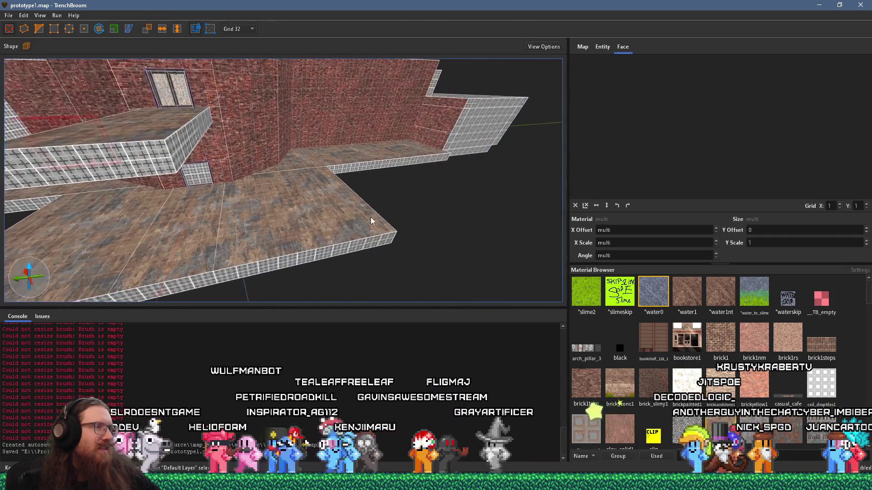
drag(257, 171, 445, 242)
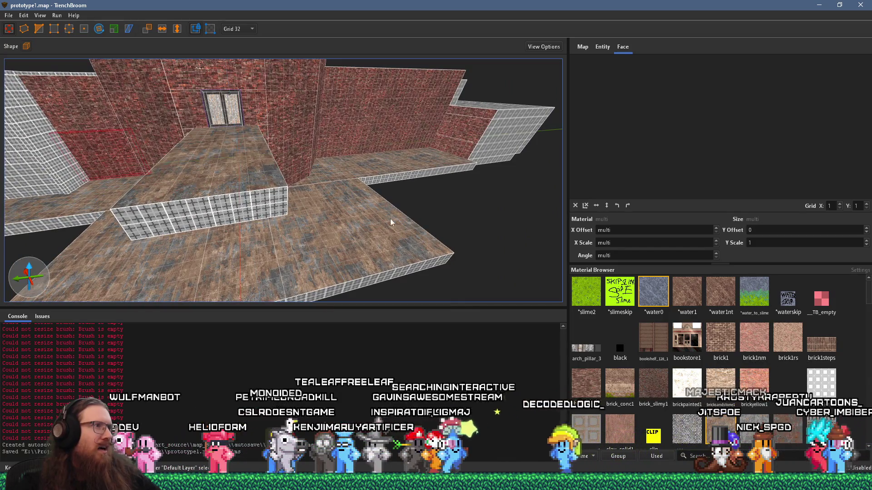
drag(391, 219, 317, 167)
scroll(319, 165, up, 8)
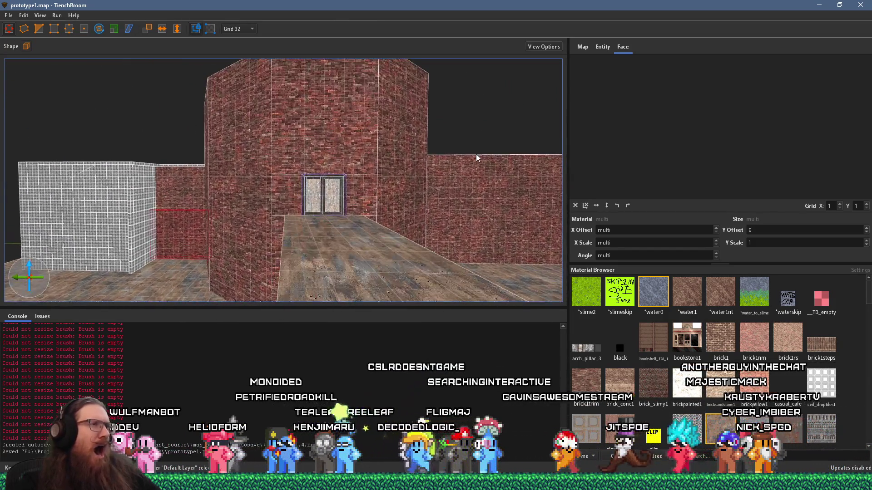
mouse_move(470, 163)
mouse_down()
mouse_move(347, 208)
mouse_move(372, 190)
mouse_move(278, 230)
mouse_up()
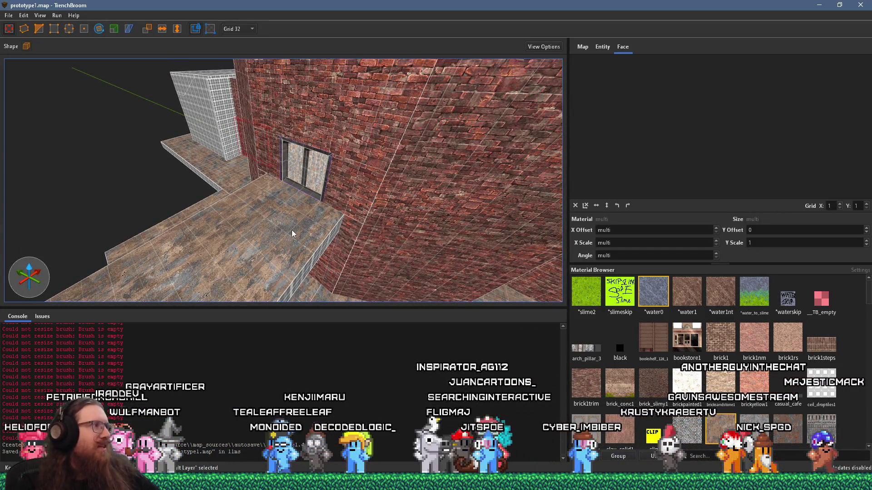
mouse_move(296, 232)
mouse_down()
mouse_move(401, 229)
mouse_move(200, 230)
mouse_move(209, 208)
mouse_move(393, 216)
mouse_move(407, 192)
mouse_up()
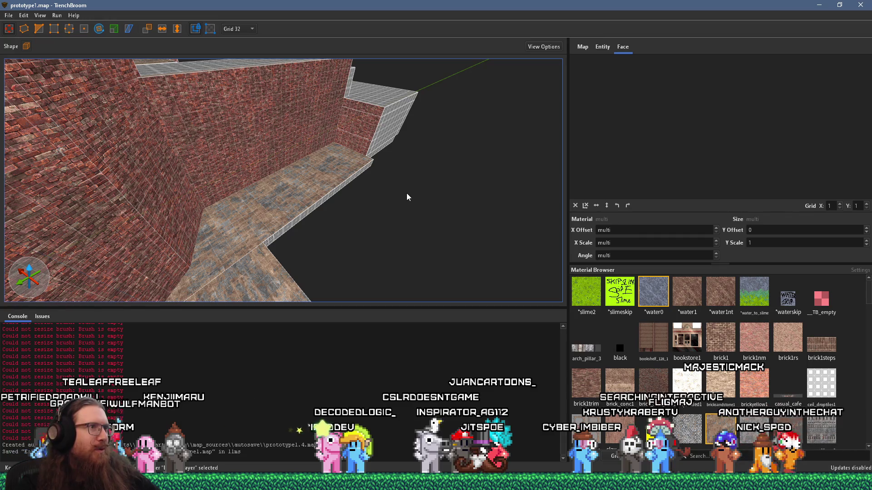
drag(399, 197, 336, 208)
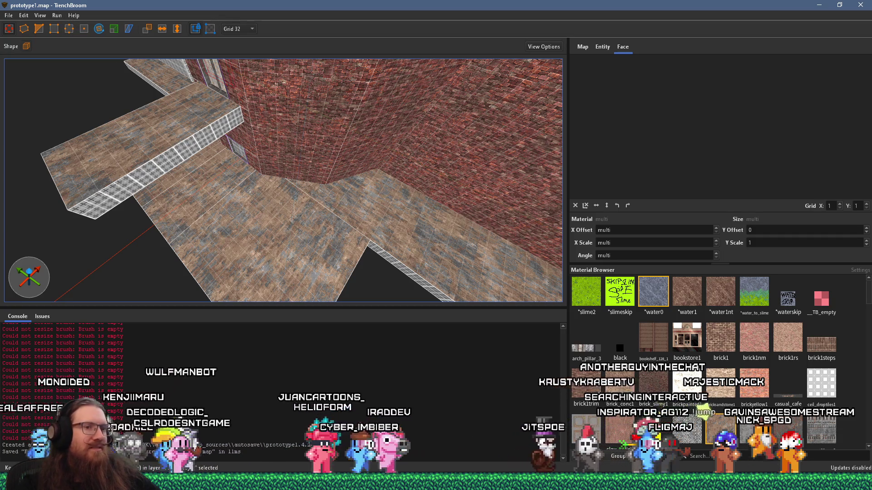
key(alt+Tab)
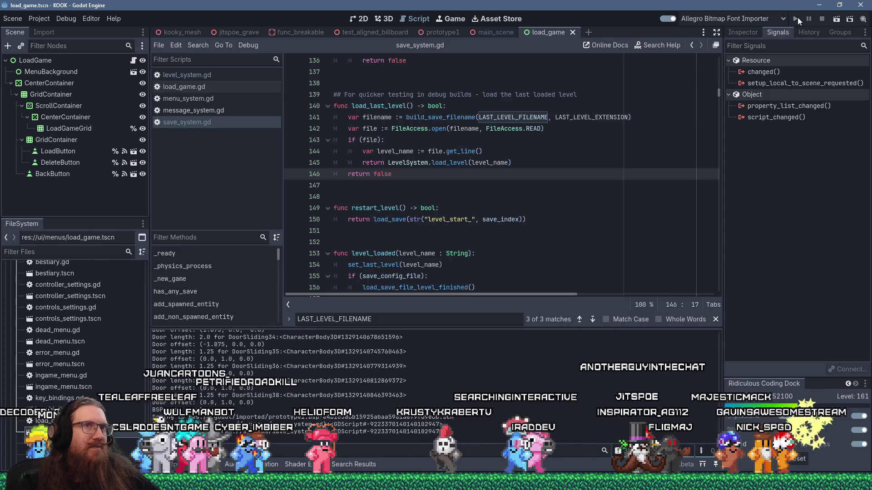
- Run the Godot project to play the freshly compiled prototype1 level
click(797, 18)
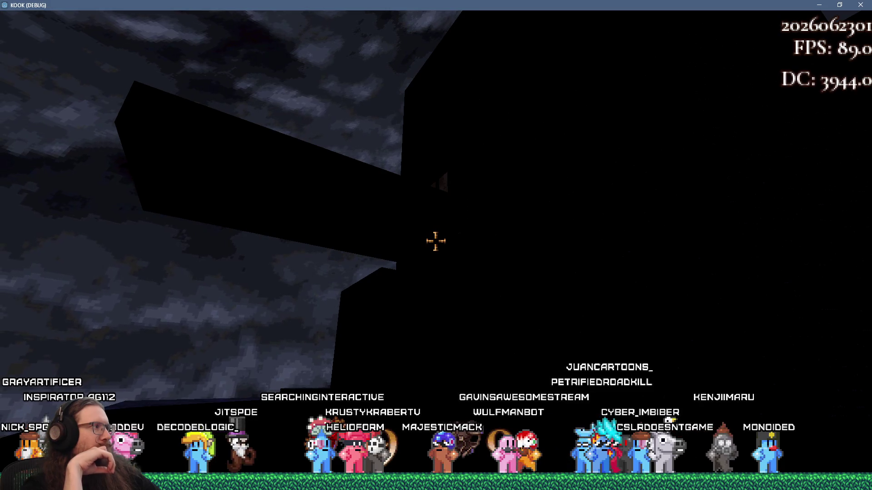
- Quit the running game by entering 'quit' in the developer console
key(grave)
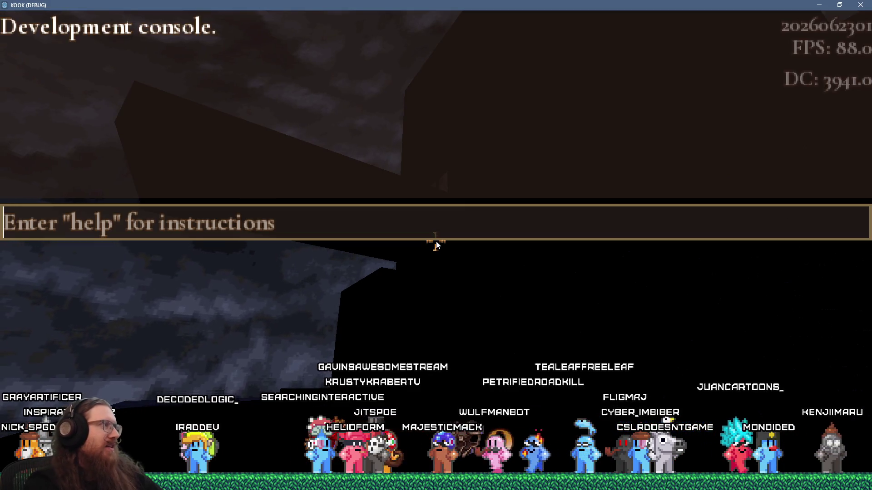
text(quit)
key(Return)
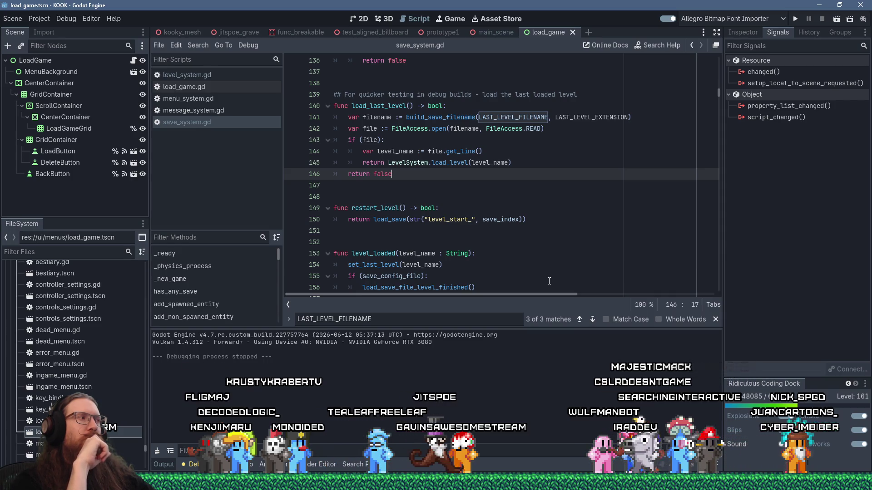
- Return to the Godot script editor, then bring Discord's links-and-media channel to the front
key(alt+Tab)
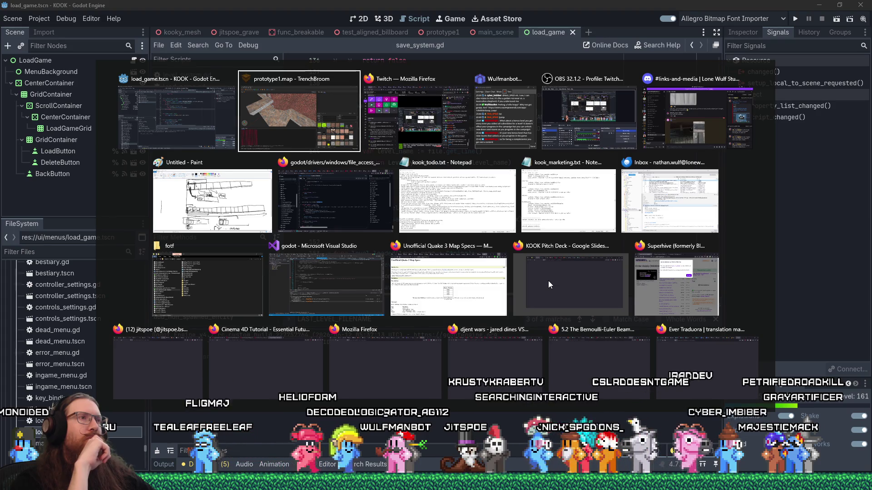
key(alt+shift+Tab)
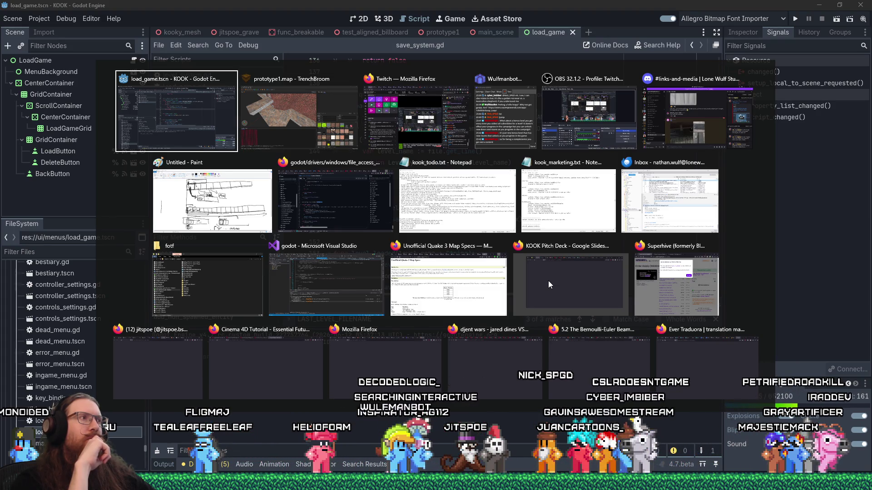
key(alt+Tab)
key(alt+shift+Tab)
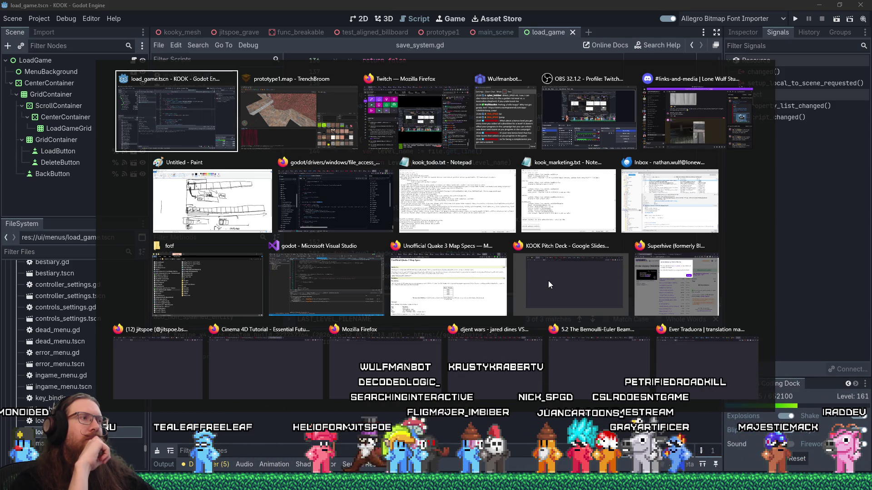
key(alt)
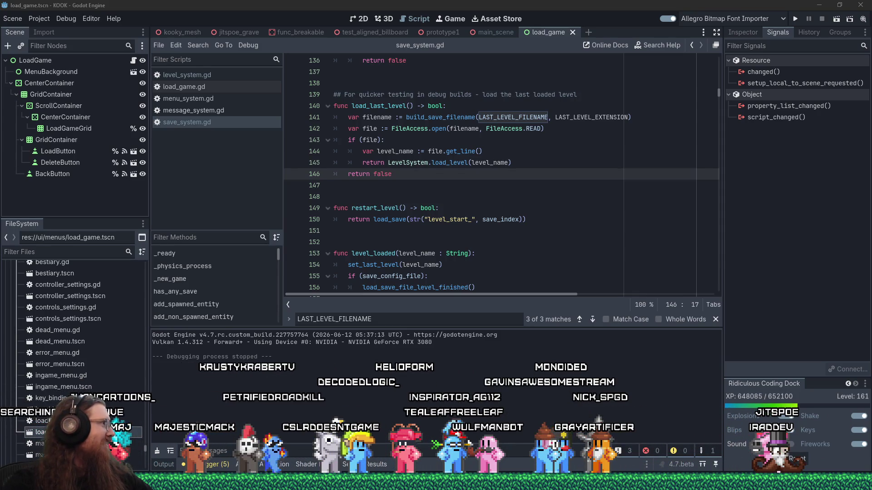
click(25, 337)
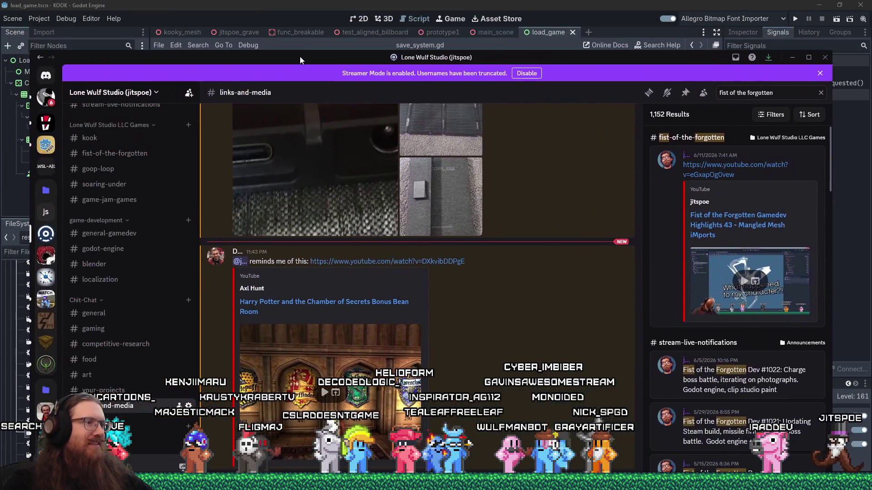
- Play the shared Harry Potter Bonus Bean Room video fullscreen at 1.35x speed
drag(299, 57, 296, 2)
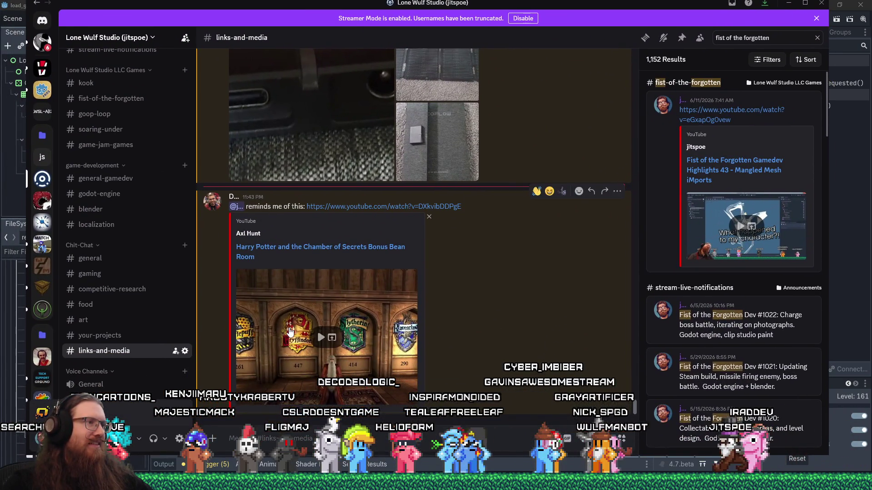
click(318, 332)
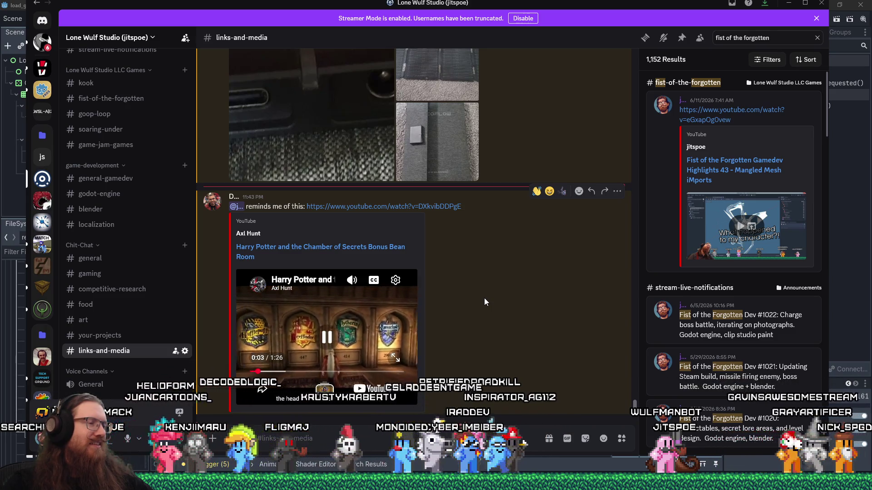
key(f)
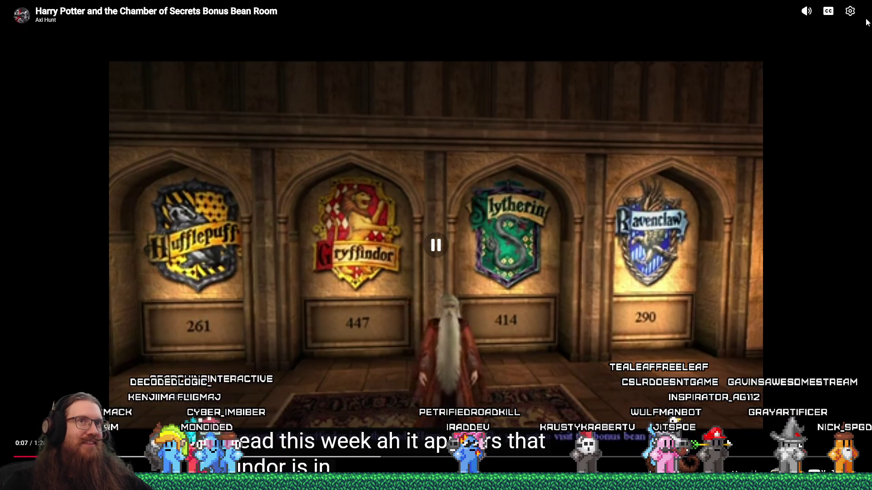
click(850, 12)
click(384, 425)
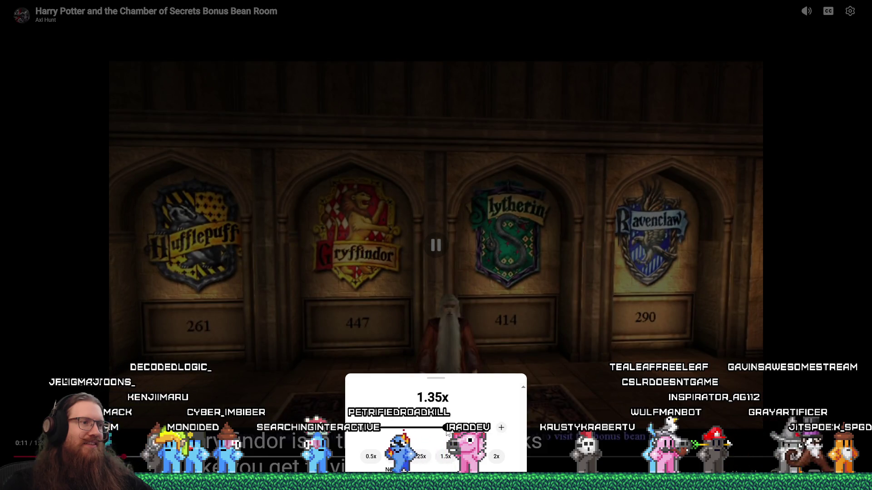
click(602, 343)
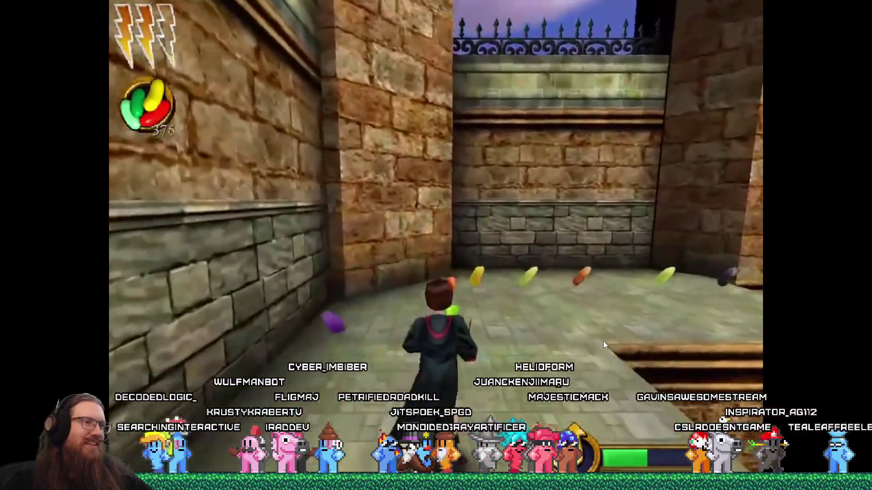
- Pause the video, skip ahead to 1:19, and exit fullscreen
key(space)
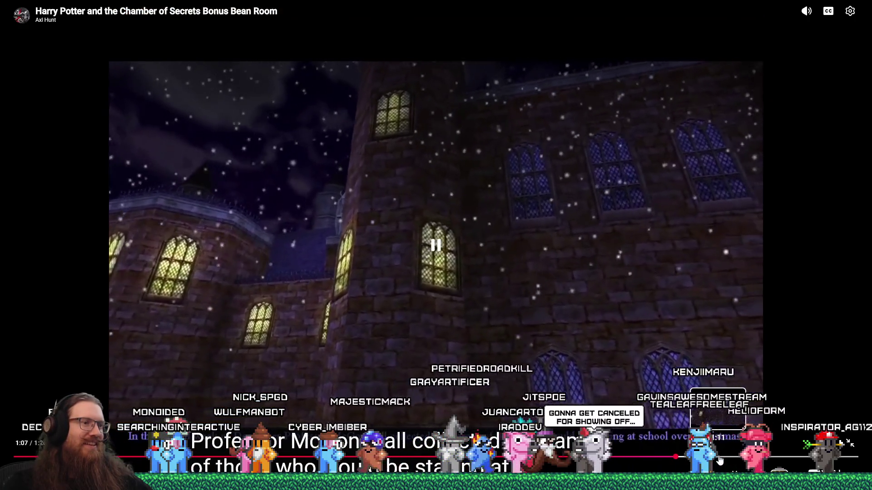
click(723, 458)
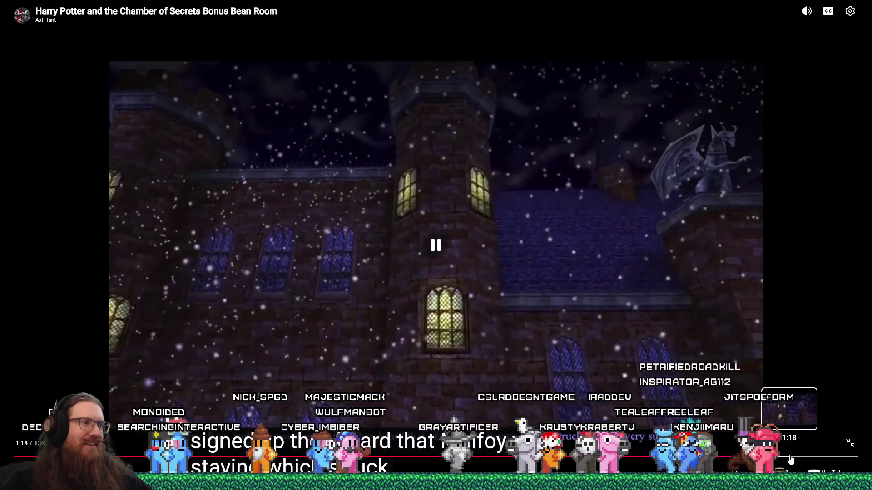
click(789, 456)
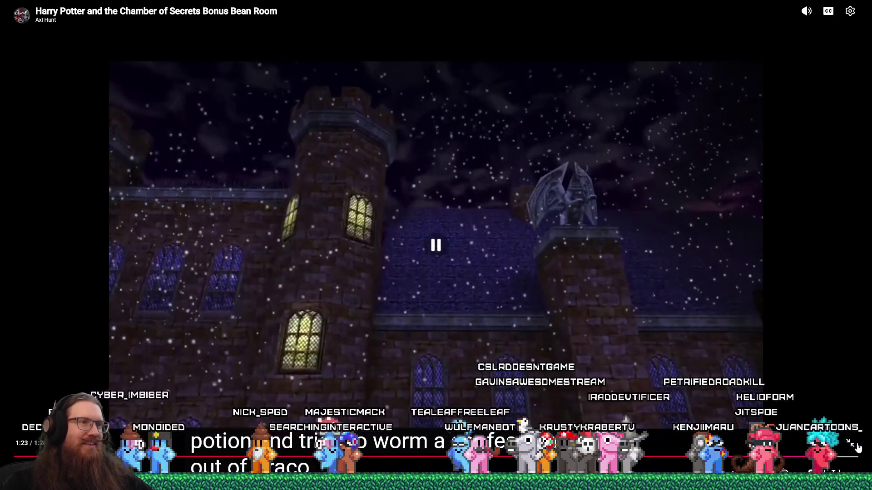
key(Escape)
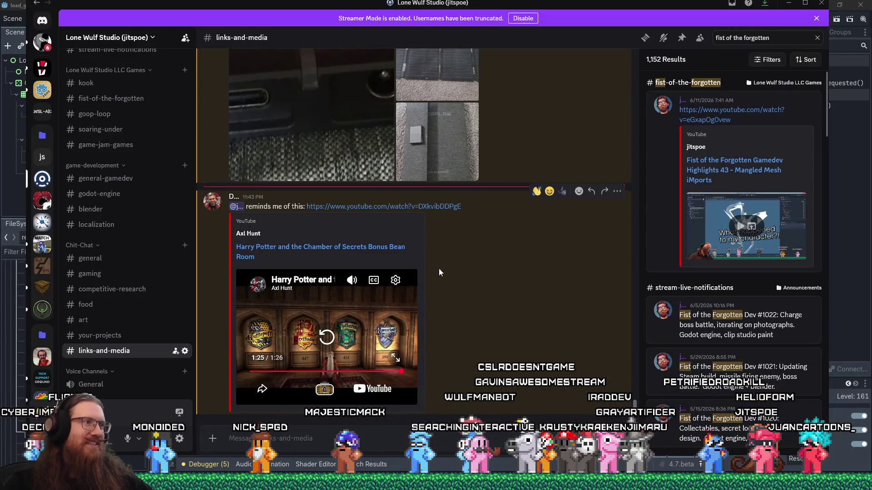
- Switch back to the Godot editor showing save_system.gd
key(alt+Tab)
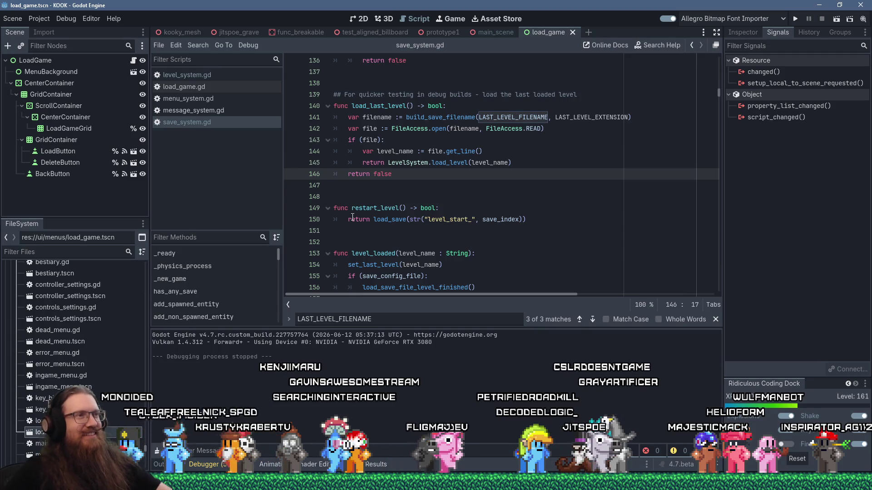
mouse_move(504, 166)
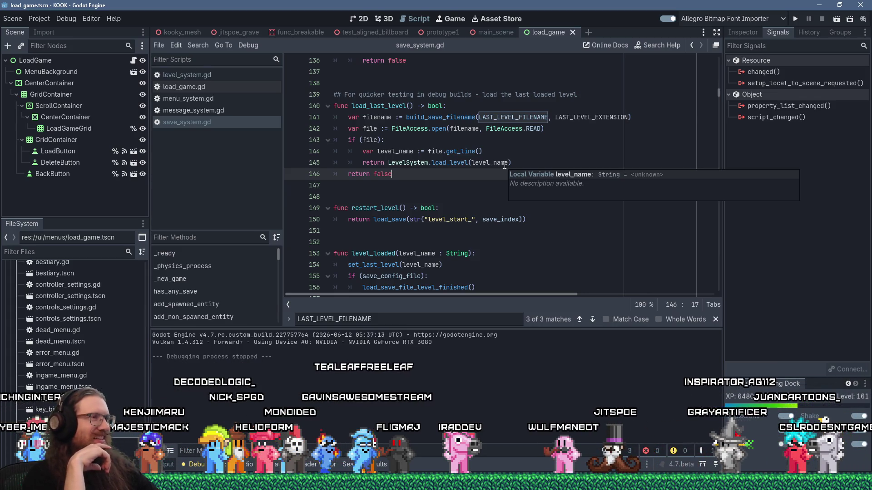
key(alt+Tab)
key(alt+shift+Tab)
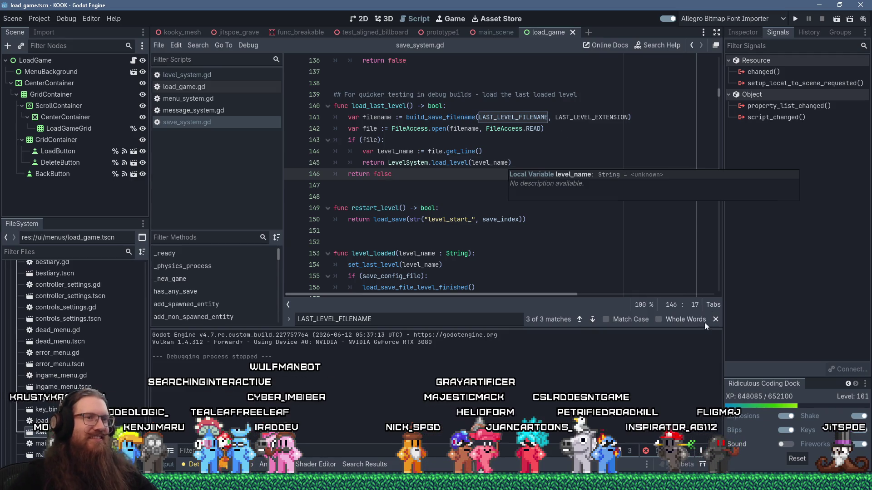
- Close the script's Find bar and review the load_last_level code in save_system.gd
click(716, 319)
click(590, 242)
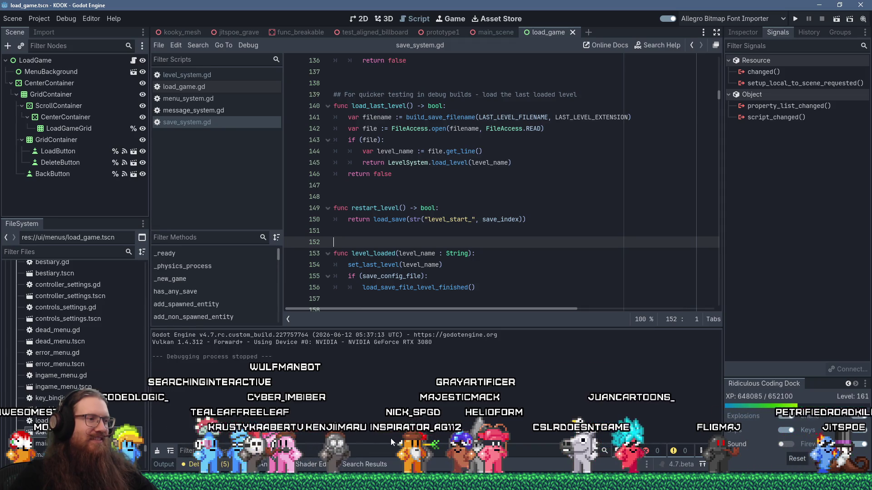
scroll(588, 271, down, 5)
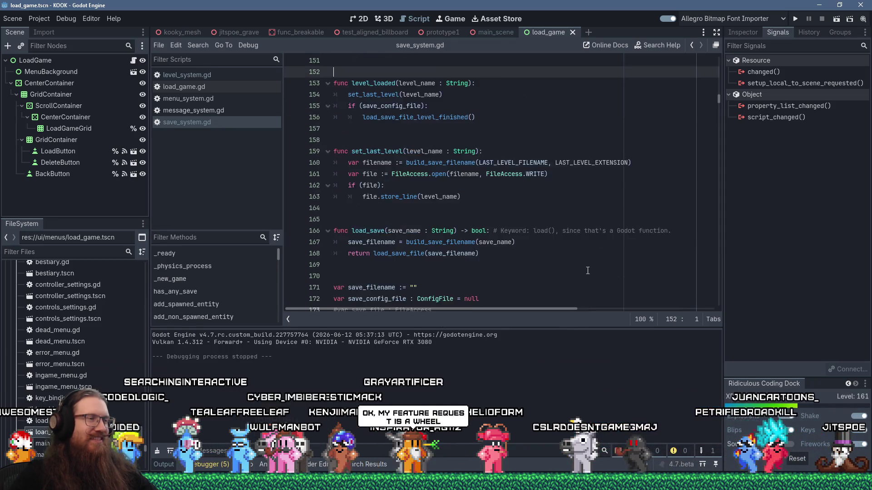
scroll(587, 271, up, 3)
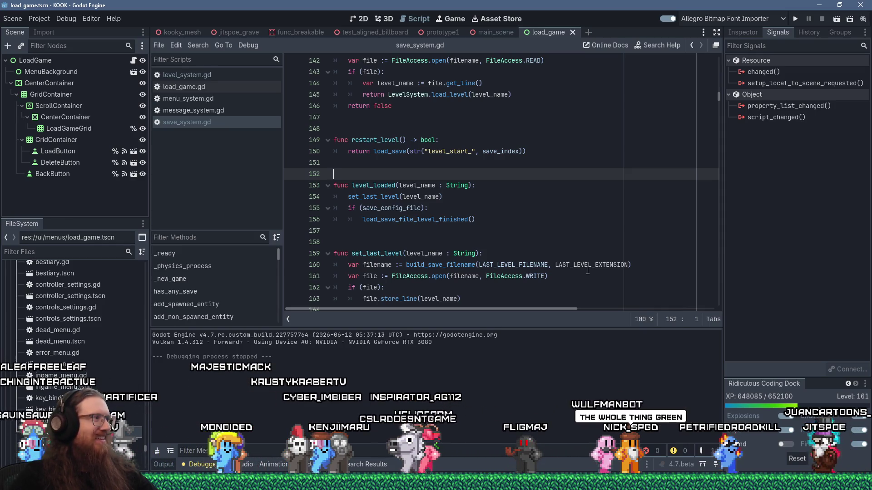
scroll(588, 270, up, 6)
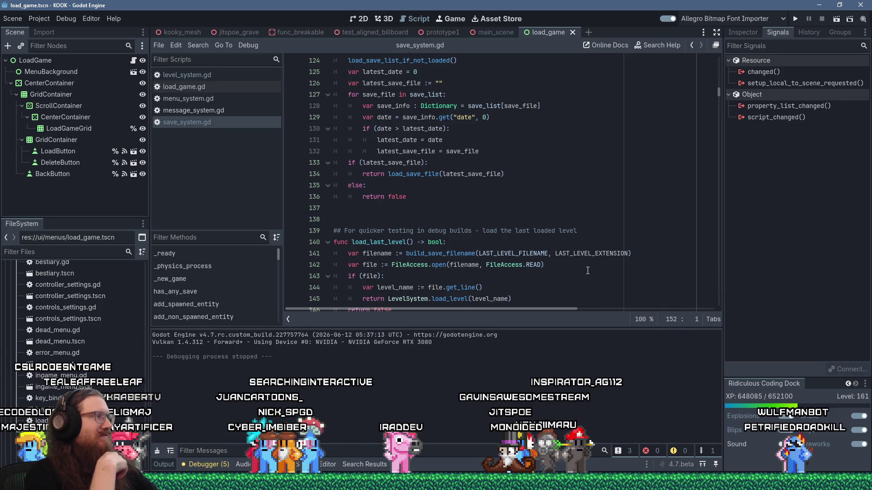
key(alt+Tab)
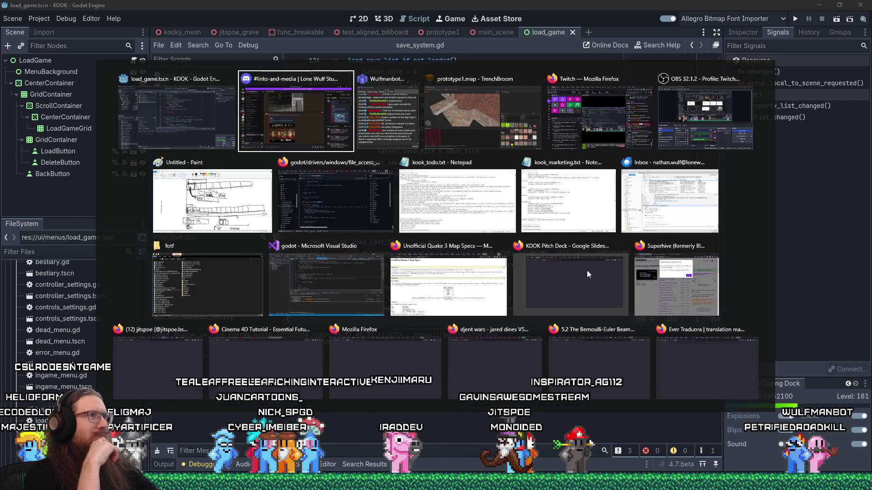
- Bring up kook_todo.txt in Notepad and jump to the Must-have Requirements section
key(alt+shift+Tab)
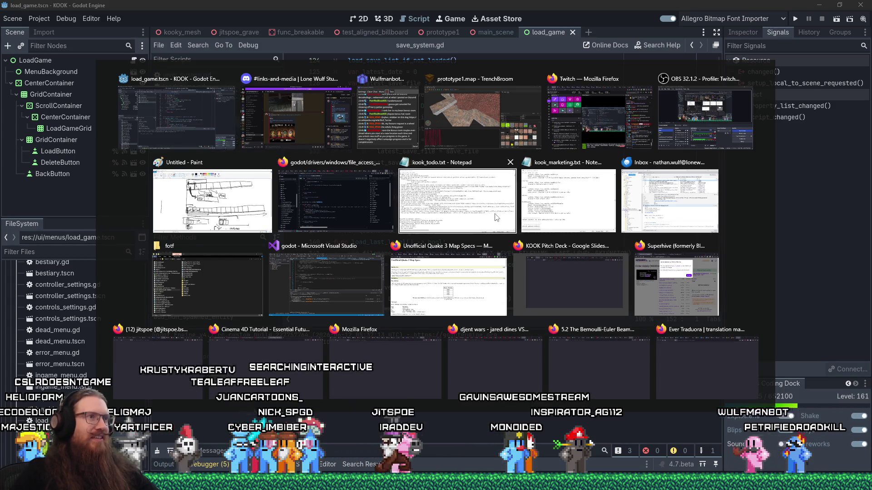
click(416, 207)
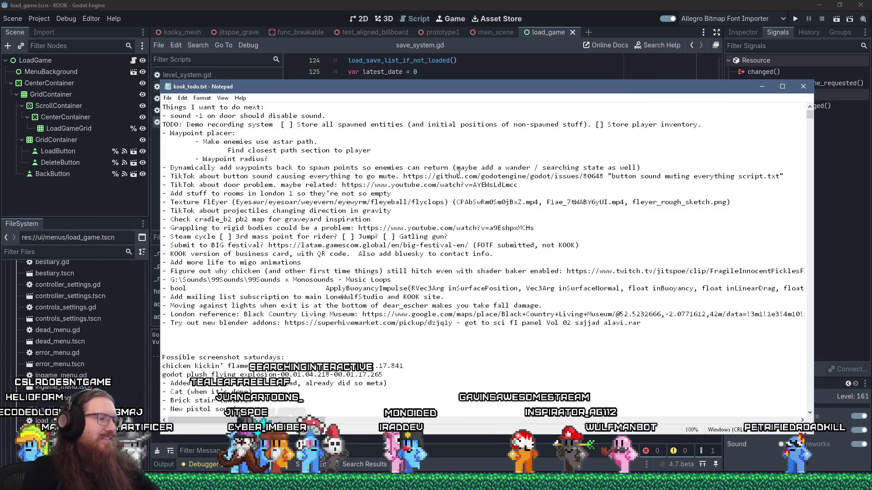
key(ctrl+f)
text(re)
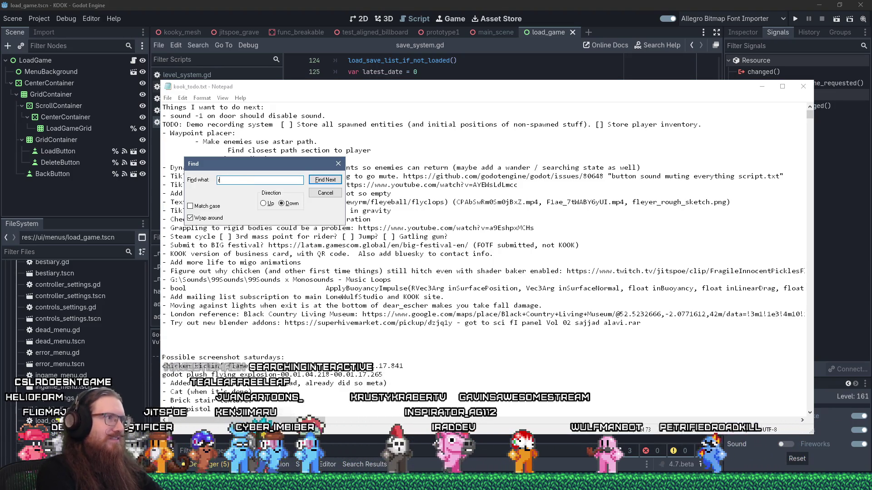
key(Return)
key(Escape)
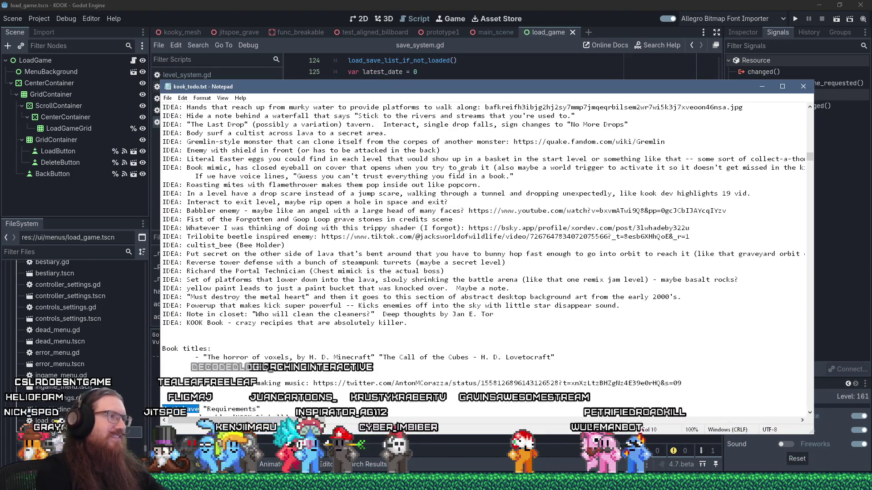
scroll(559, 193, down, 7)
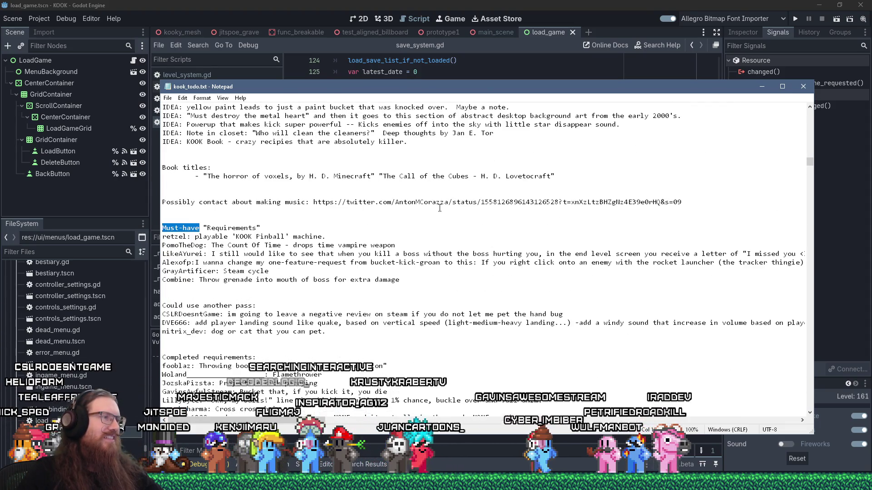
- Below the Combine line, add a bonus level unlocked by collected things, with time challenges for completionists
click(583, 285)
key(Return)
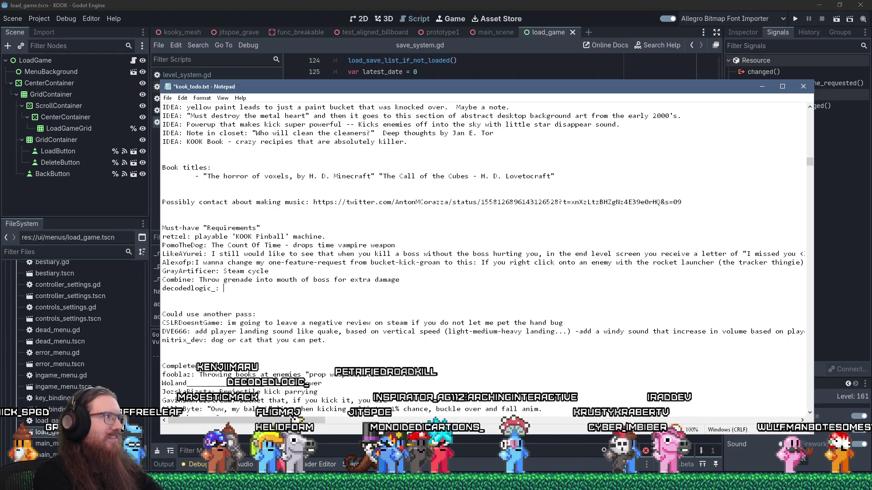
text(Bonus room)
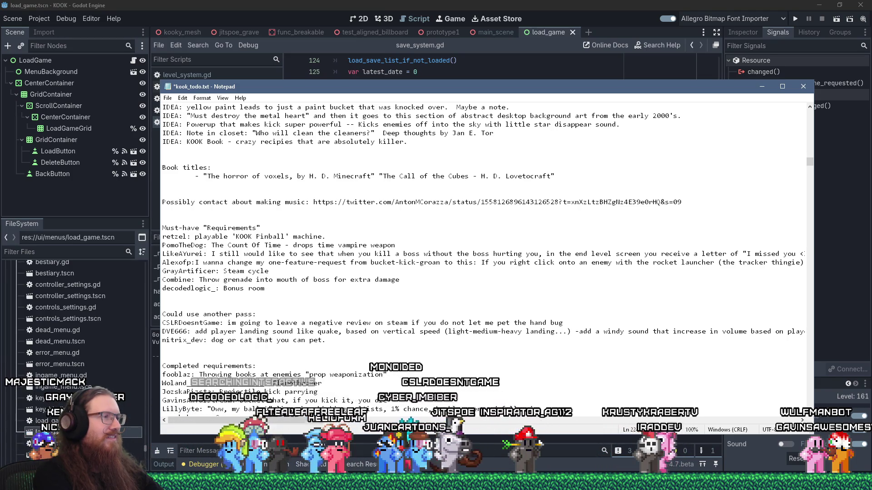
key(BackSpace)
key(BackSpace)
key(BackSpace)
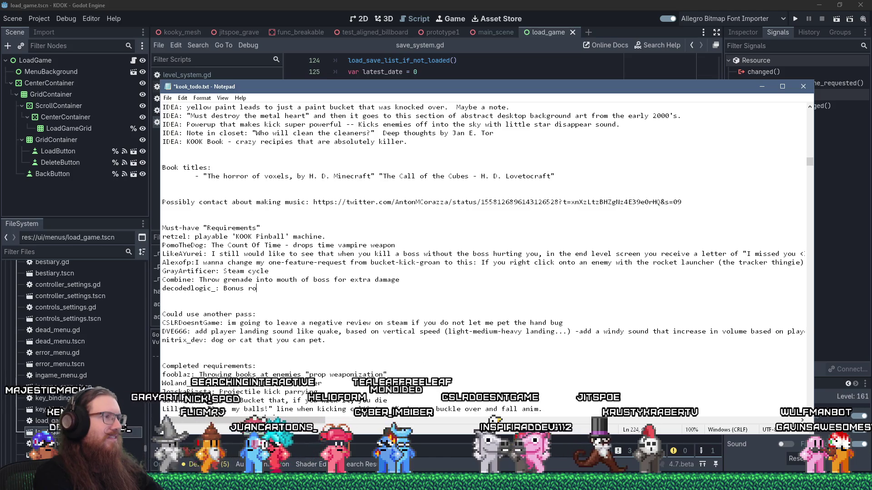
text(level)
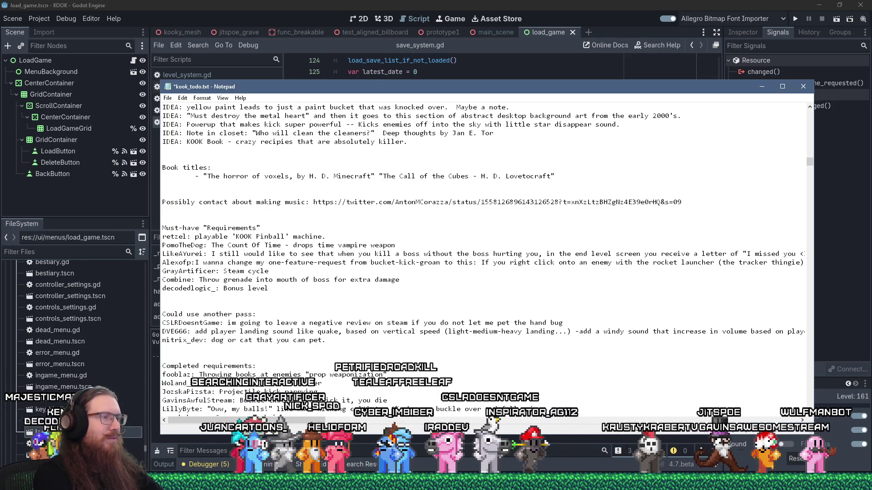
text( that gets)
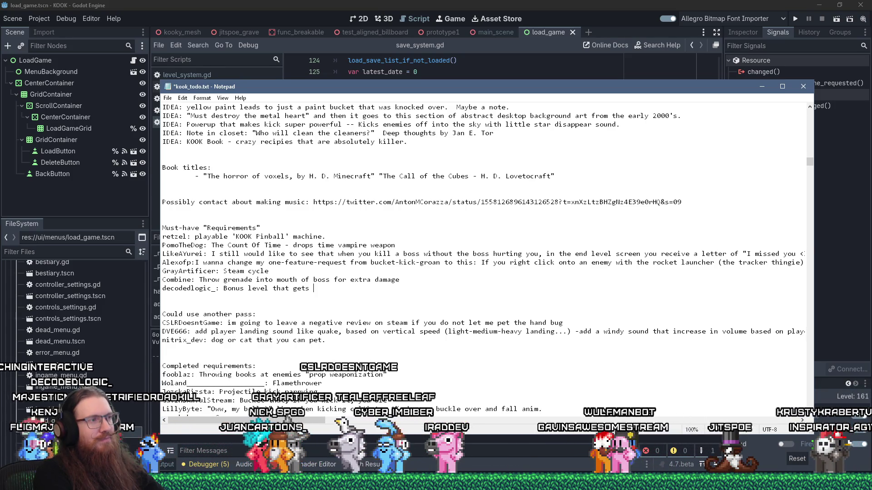
text( different sec)
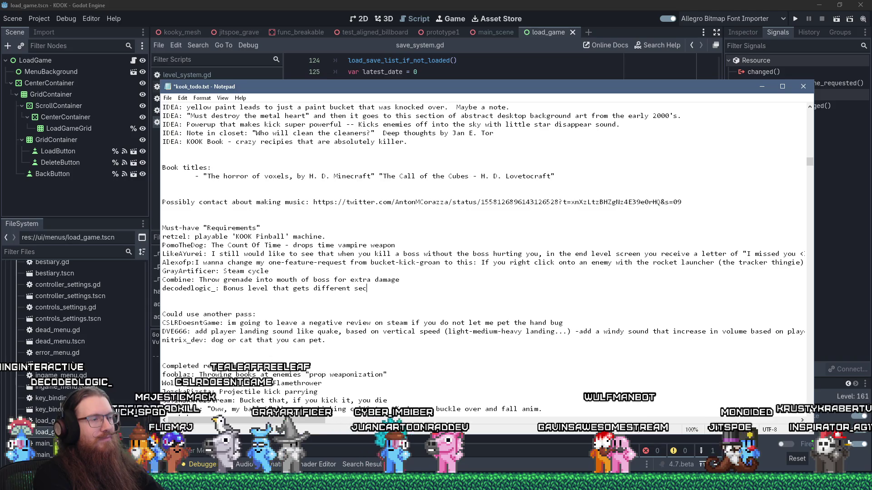
text(tions unlocked based o)
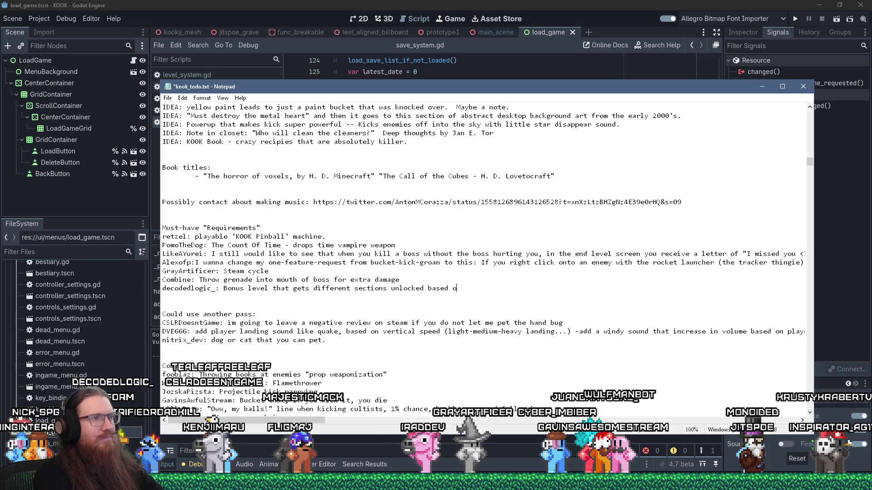
text(n things)
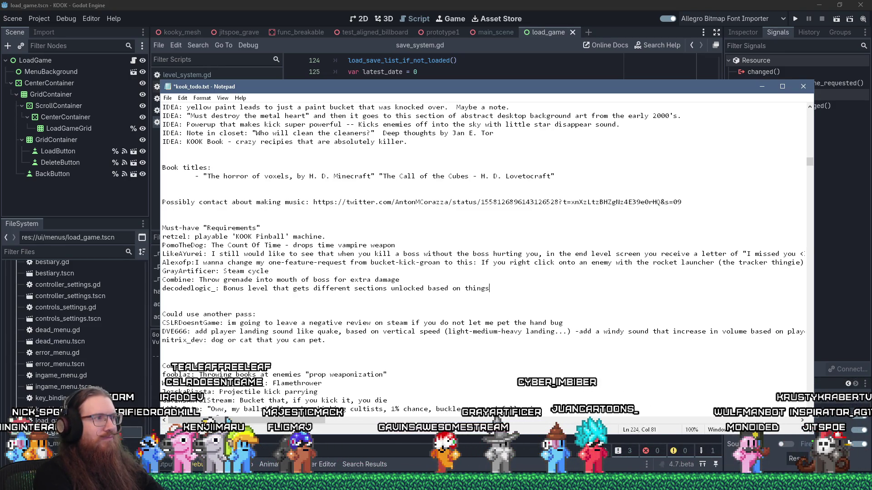
text( you collect.)
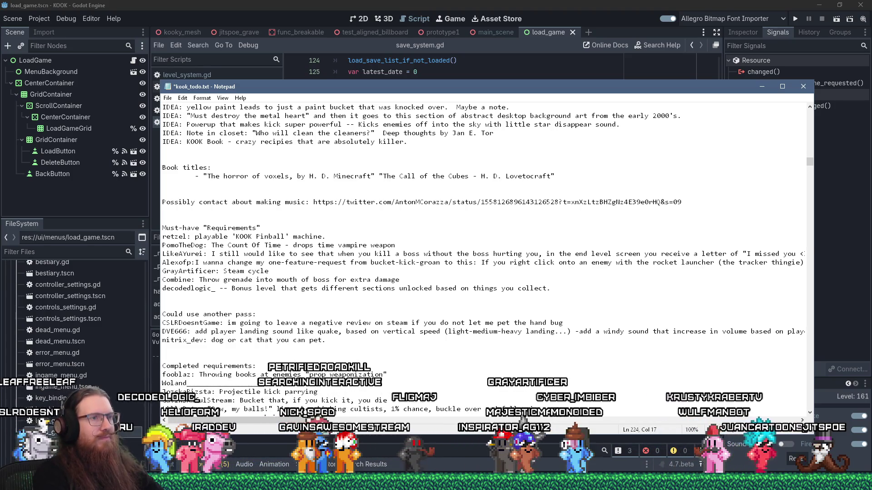
click(551, 288)
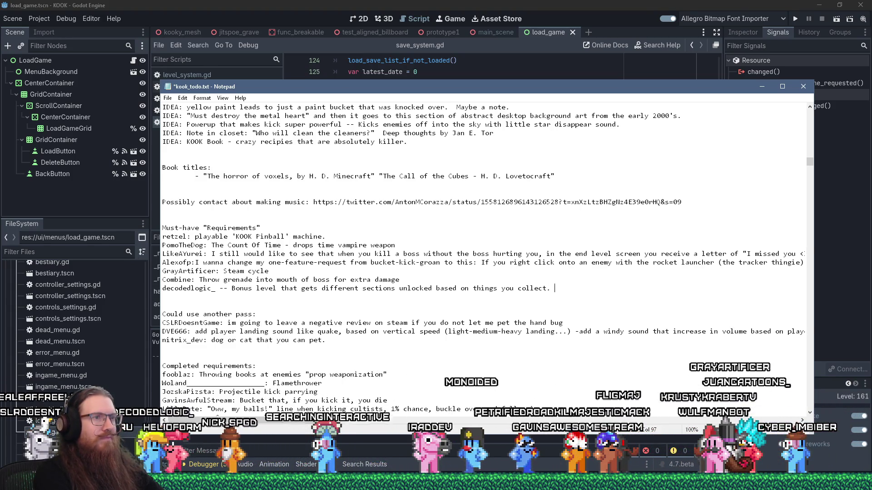
text(Has time)
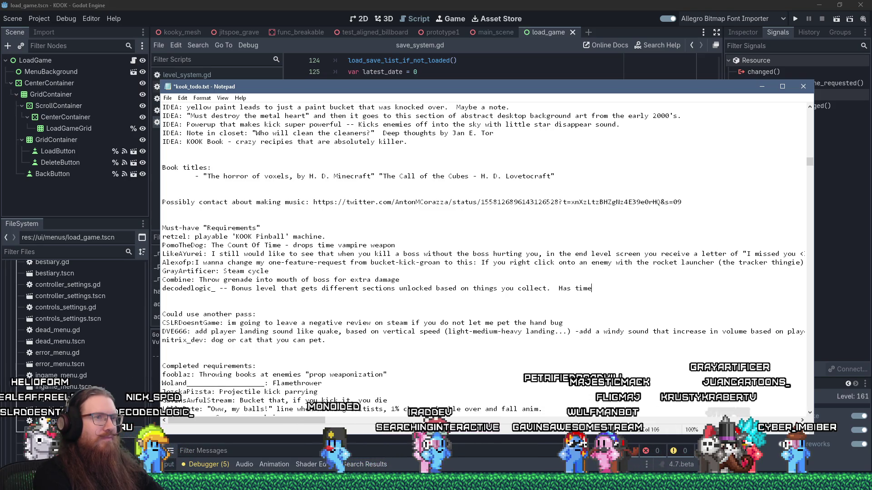
key(BackSpace)
key(BackSpace)
key(BackSpace)
key(BackSpace)
text(something like ti)
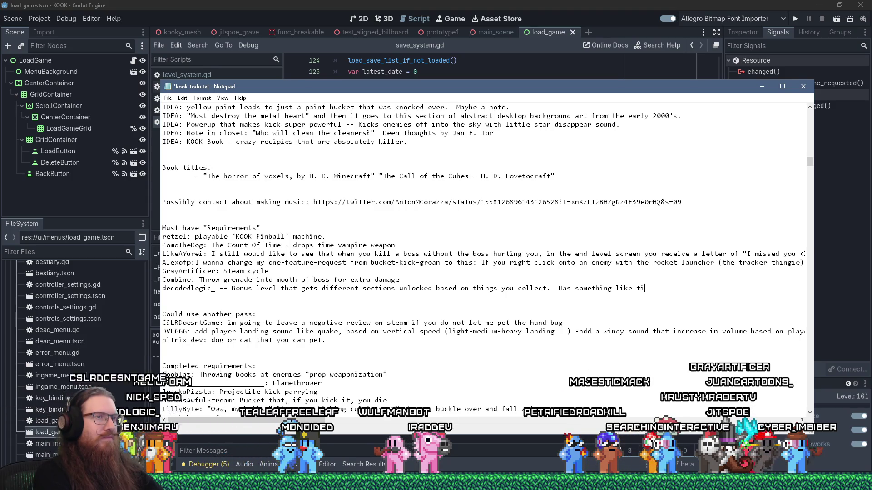
text(me challenges for the comple)
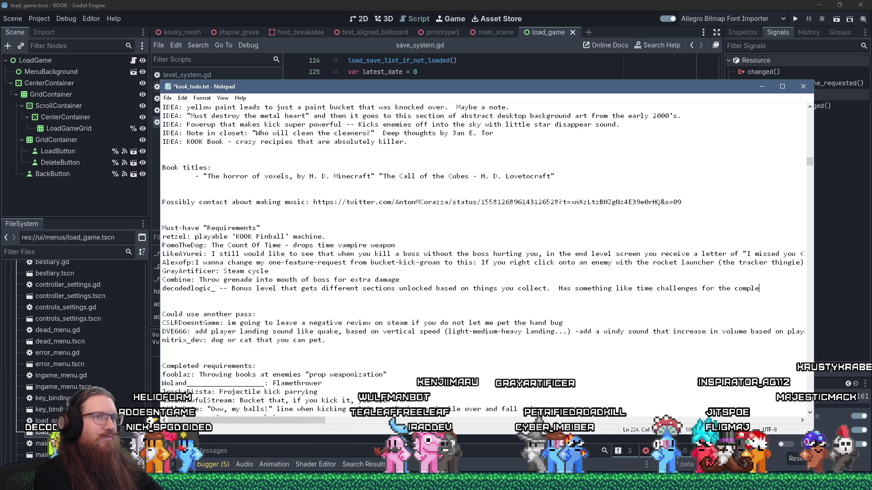
text(tionists.)
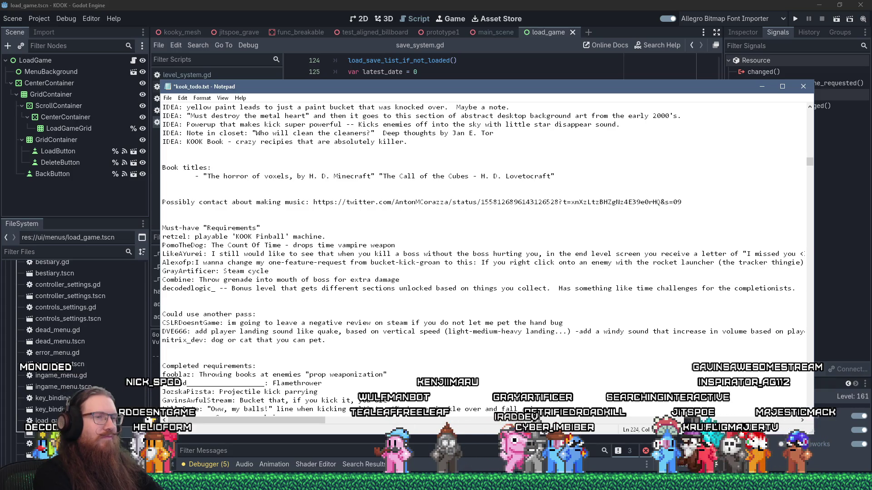
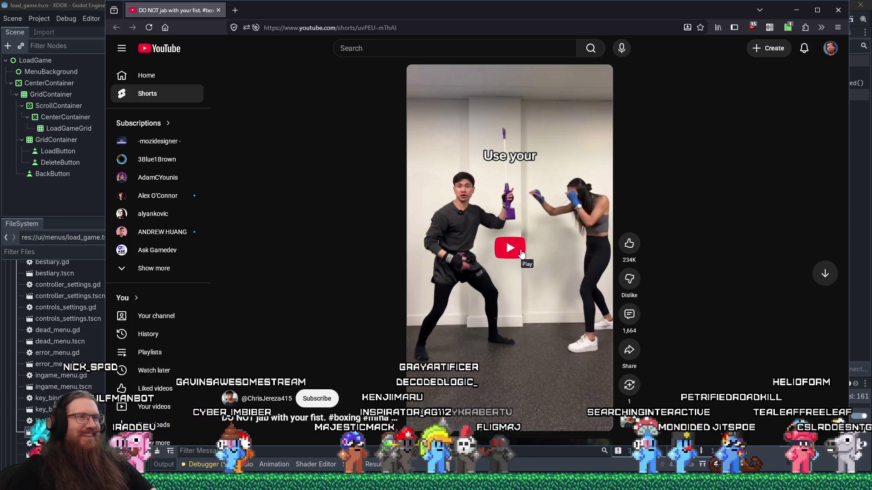
- Play and pause the boxing Short, then close the browser window
click(516, 251)
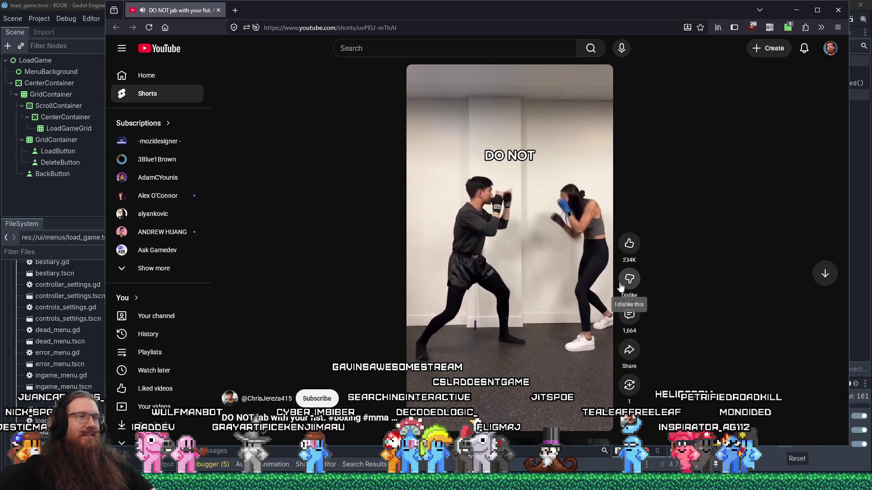
click(552, 249)
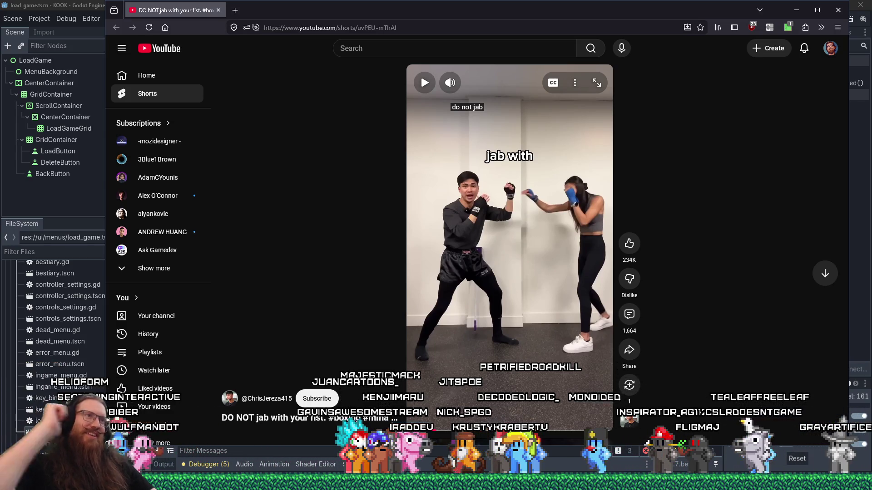
click(218, 10)
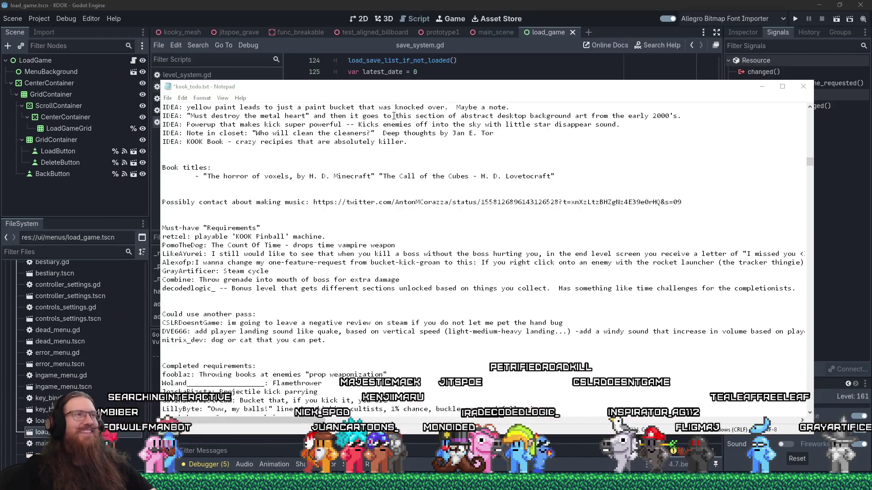
- Save kook_todo.txt in Notepad and switch to the prototype1.map TrenchBroom window
click(167, 97)
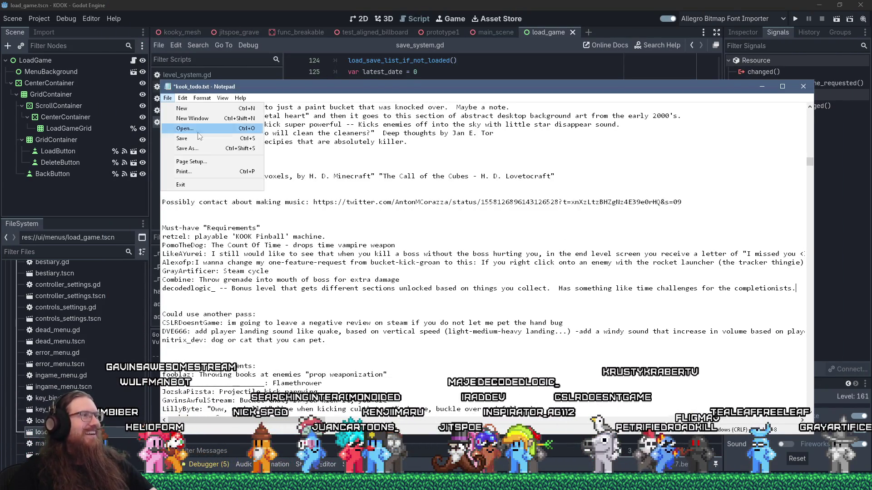
click(180, 137)
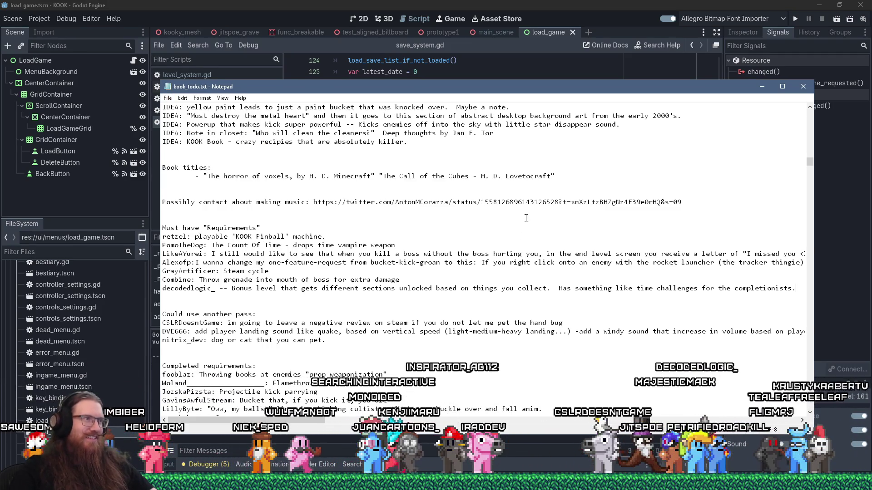
key(alt+Tab)
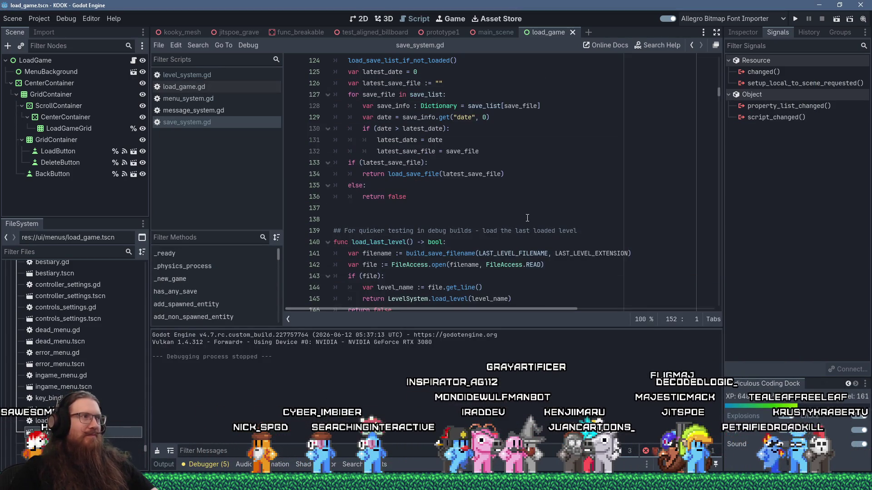
key(alt+Tab)
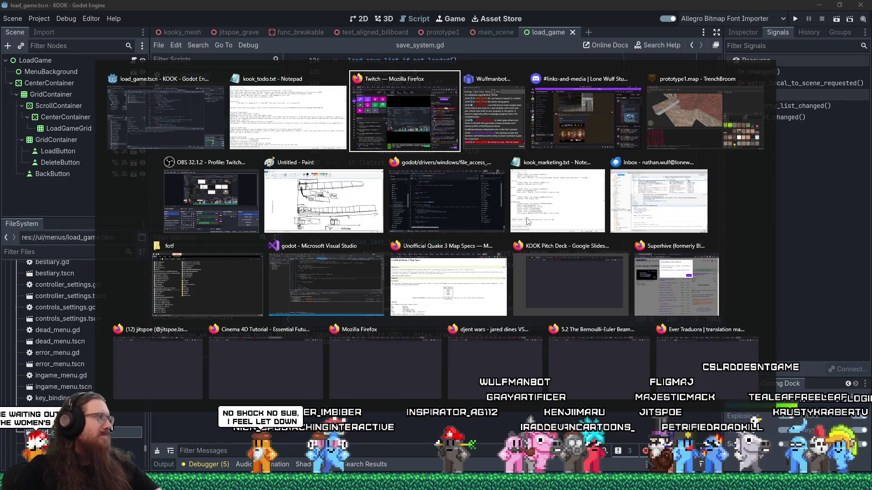
key(Tab)
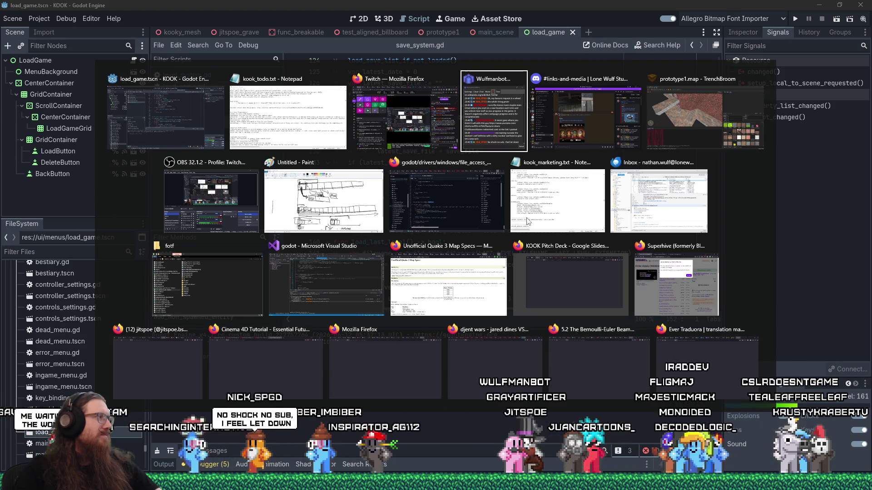
key(Tab)
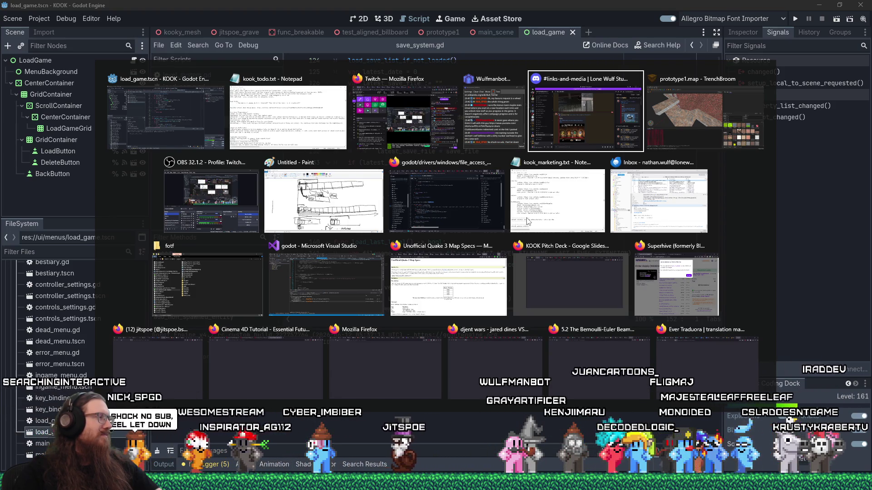
key(Tab)
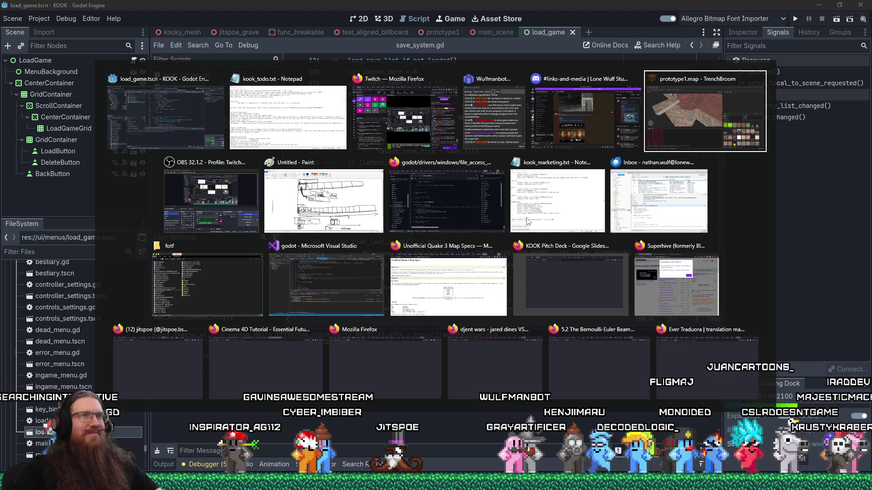
scroll(389, 219, up, 3)
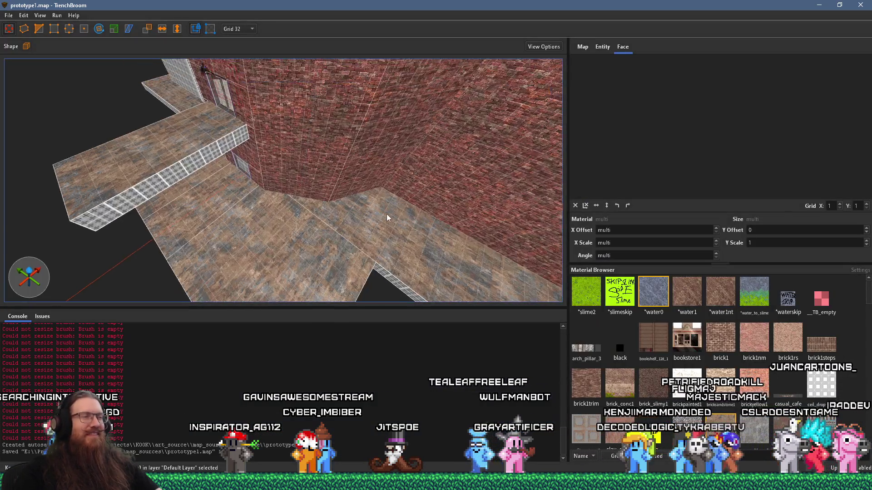
- Apply the floor's conc_c01_brwn texture to the overhang ceiling and set its angle to -90
scroll(342, 183, down, 3)
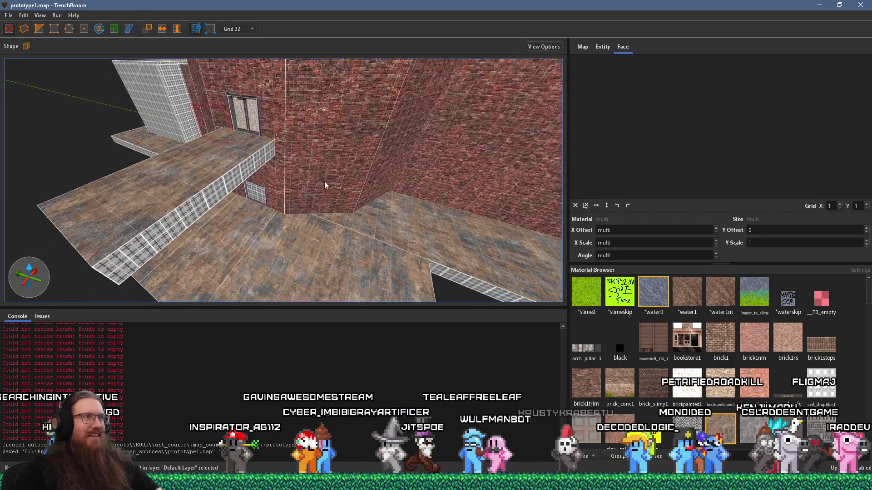
scroll(339, 184, up, 3)
scroll(284, 202, down, 5)
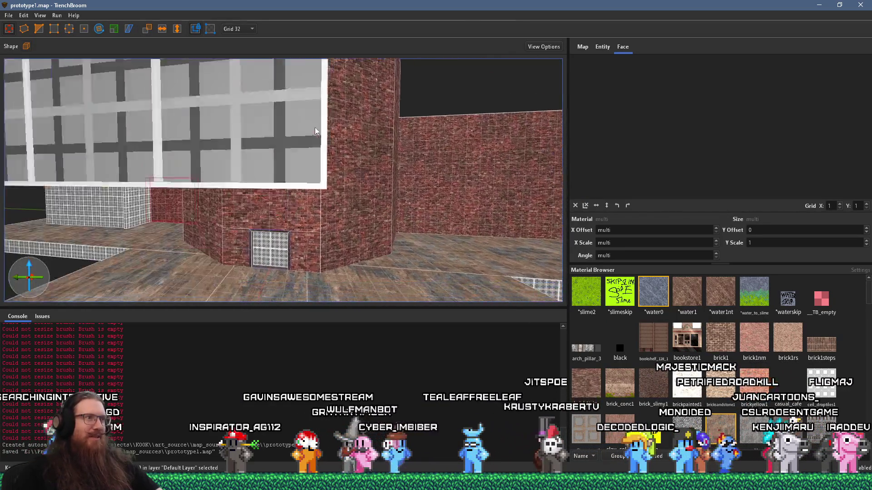
click(310, 255)
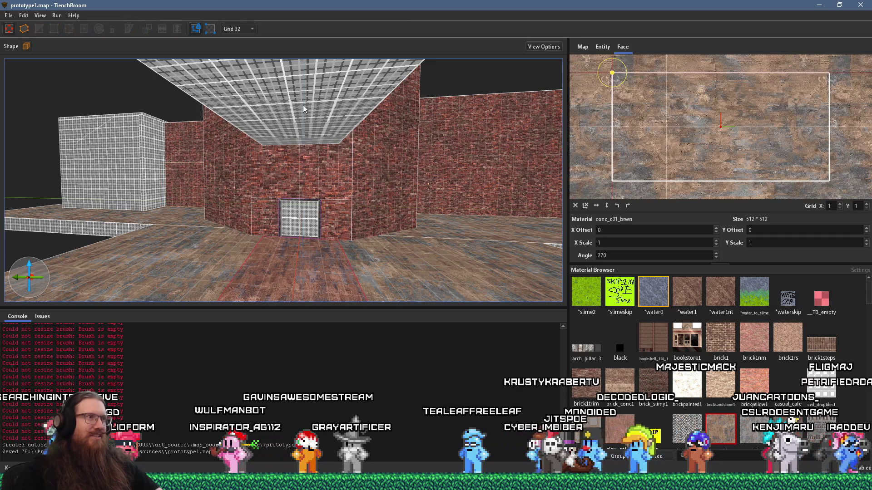
alt+click(304, 105)
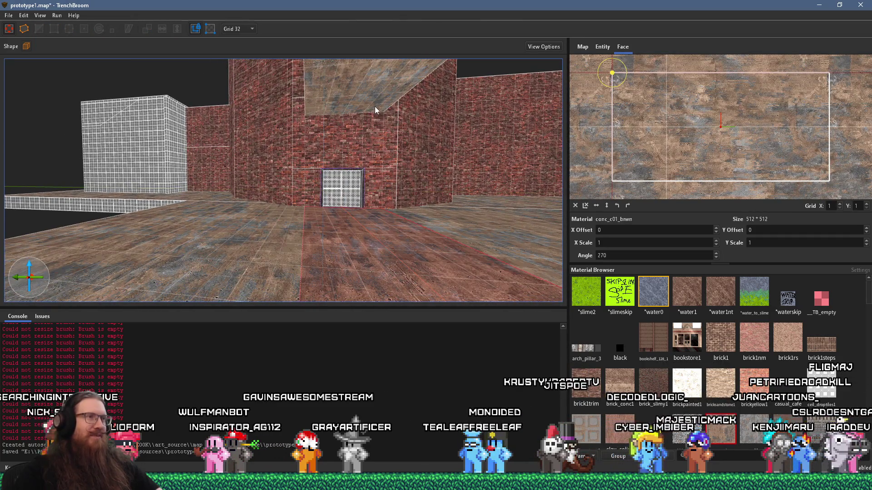
click(375, 109)
click(575, 205)
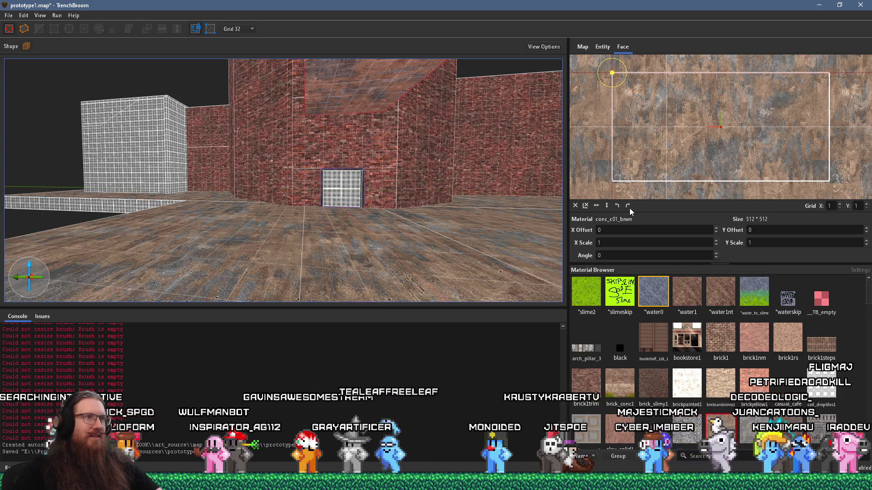
click(628, 205)
mouse_move(429, 156)
mouse_down()
mouse_move(330, 151)
mouse_move(270, 181)
mouse_move(301, 185)
mouse_move(356, 218)
mouse_move(382, 186)
mouse_up()
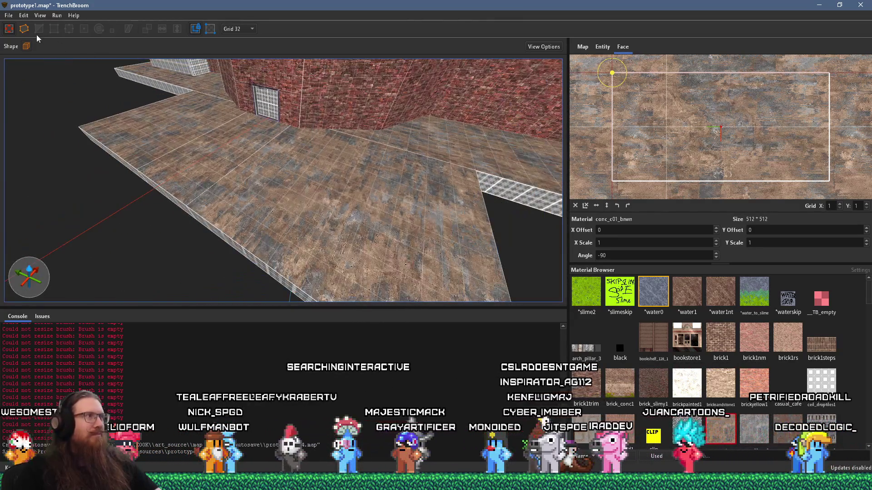
- Save prototype1.map and switch away from TrenchBroom
click(9, 16)
click(19, 59)
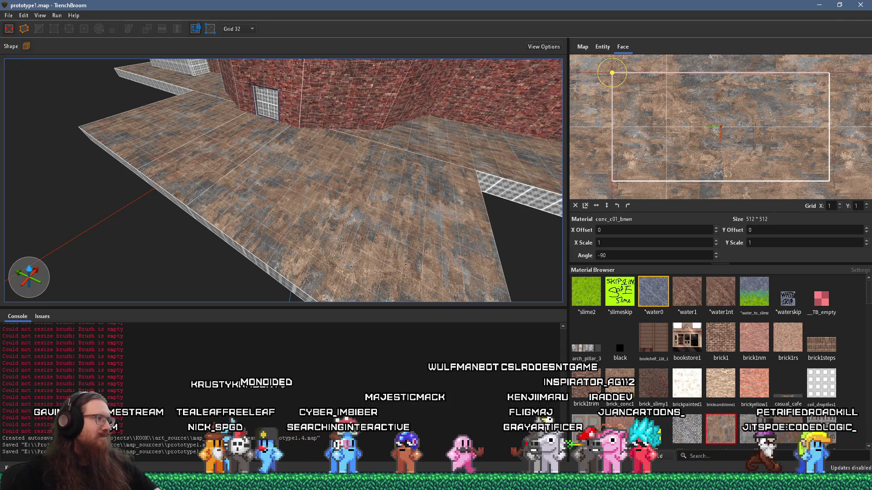
key(alt+Tab)
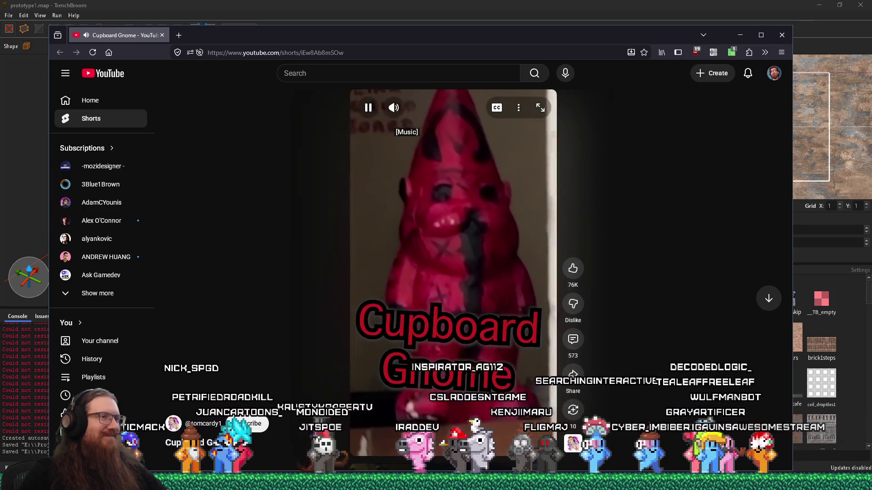
- Pause the Cupboard Gnome Short and return to the prototype1.map editor
click(499, 165)
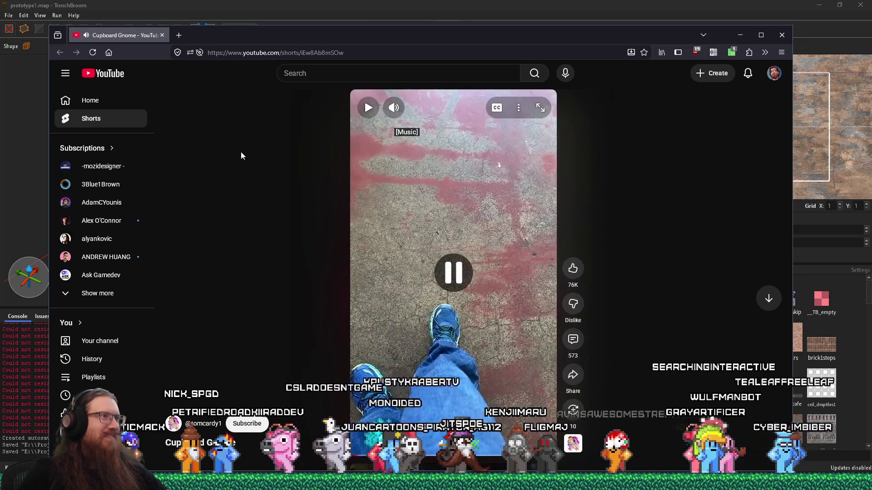
key(alt+Tab)
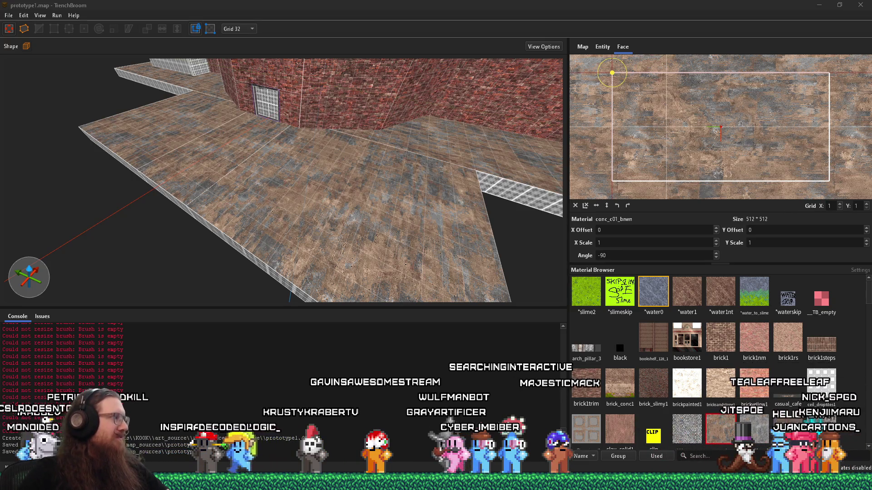
click(346, 148)
drag(346, 148, 380, 140)
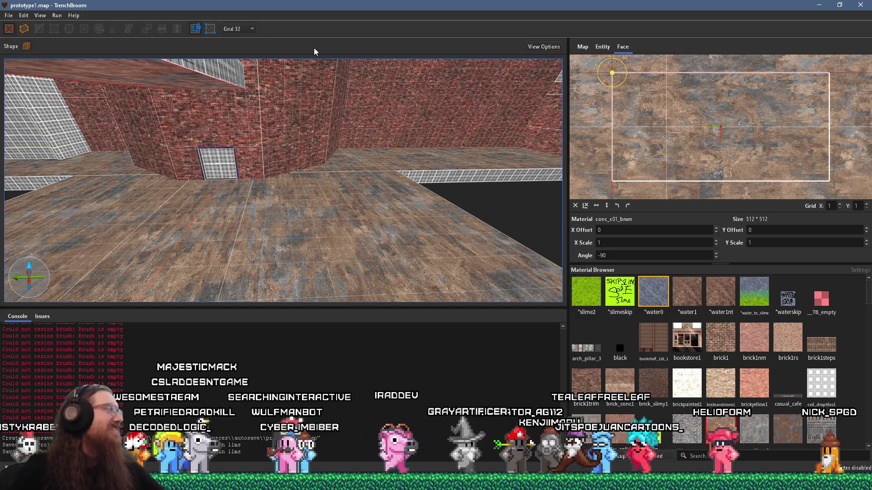
mouse_move(374, 146)
mouse_down()
mouse_move(273, 140)
mouse_move(371, 158)
mouse_move(239, 126)
mouse_move(240, 177)
mouse_move(274, 203)
mouse_move(426, 130)
mouse_move(179, 206)
mouse_move(279, 209)
mouse_move(239, 195)
mouse_move(237, 185)
mouse_up()
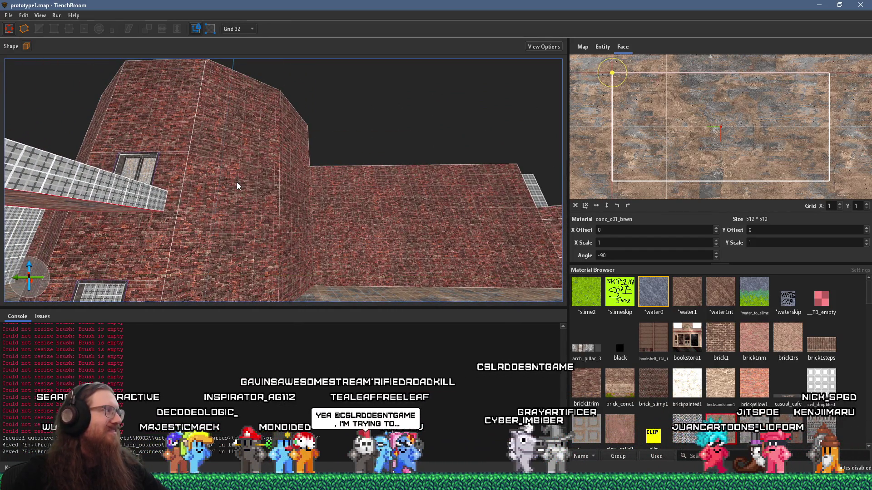
mouse_move(237, 182)
mouse_down()
mouse_move(236, 152)
mouse_move(247, 165)
mouse_move(238, 162)
mouse_move(254, 151)
mouse_move(301, 193)
mouse_move(316, 225)
mouse_move(298, 206)
mouse_move(233, 186)
mouse_move(322, 221)
mouse_up()
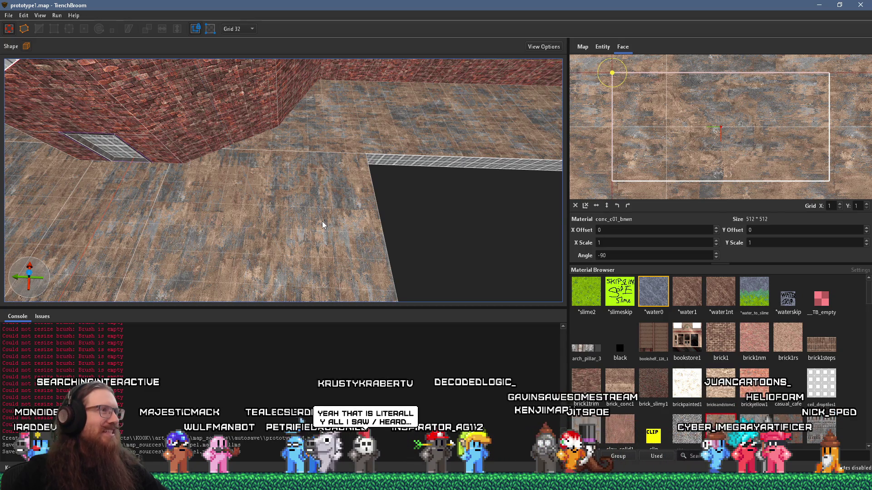
mouse_move(323, 222)
mouse_down()
mouse_move(284, 204)
mouse_move(306, 204)
mouse_move(276, 209)
mouse_move(325, 238)
mouse_move(255, 228)
mouse_move(258, 212)
mouse_up()
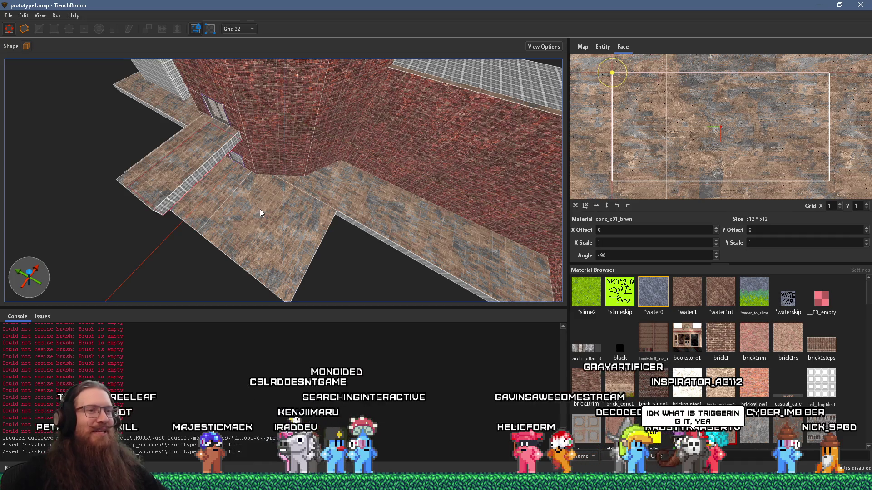
mouse_move(259, 209)
mouse_down()
mouse_move(252, 179)
mouse_move(152, 187)
mouse_up()
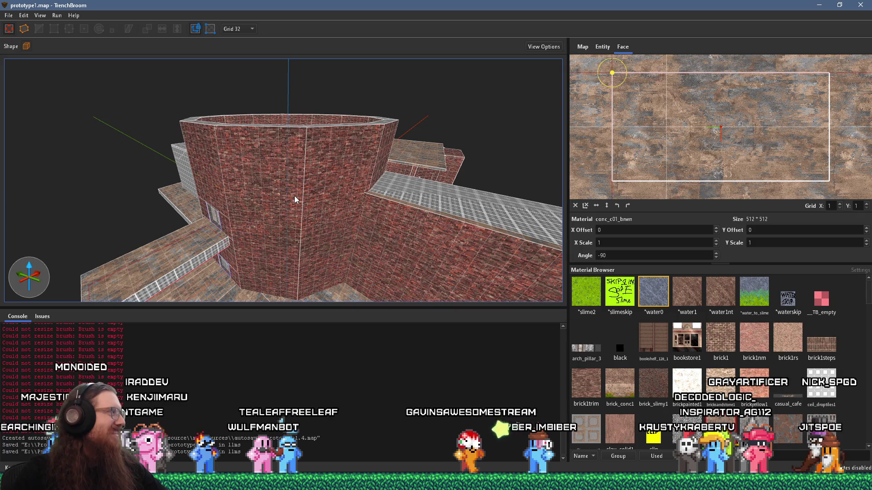
mouse_move(253, 195)
mouse_down()
mouse_move(249, 214)
mouse_move(324, 125)
mouse_up()
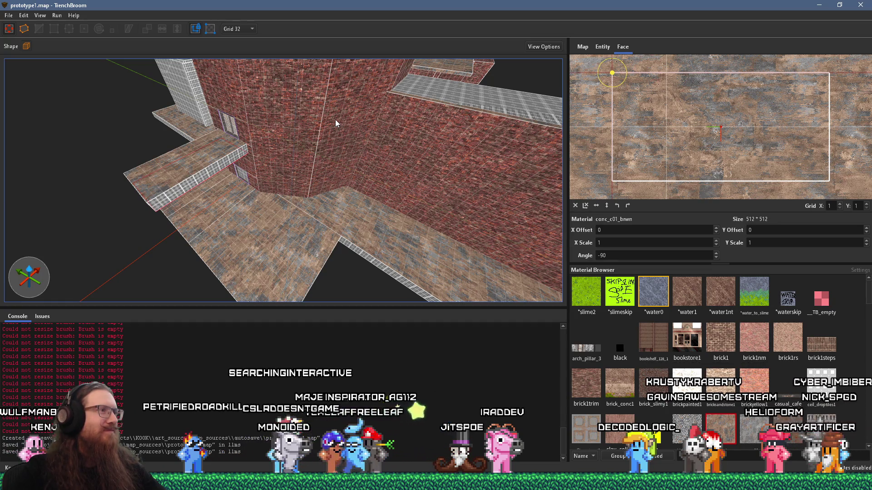
mouse_move(337, 120)
mouse_down()
mouse_move(397, 135)
mouse_move(323, 125)
mouse_move(347, 131)
mouse_move(318, 136)
mouse_move(346, 128)
mouse_up()
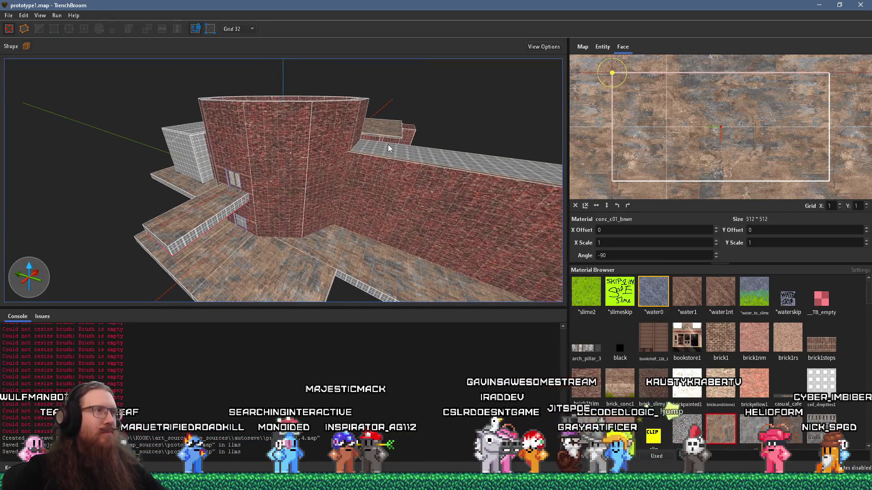
- Try directional light Energy values 0.5 and 1, then settle on 0.7
key(alt+Tab)
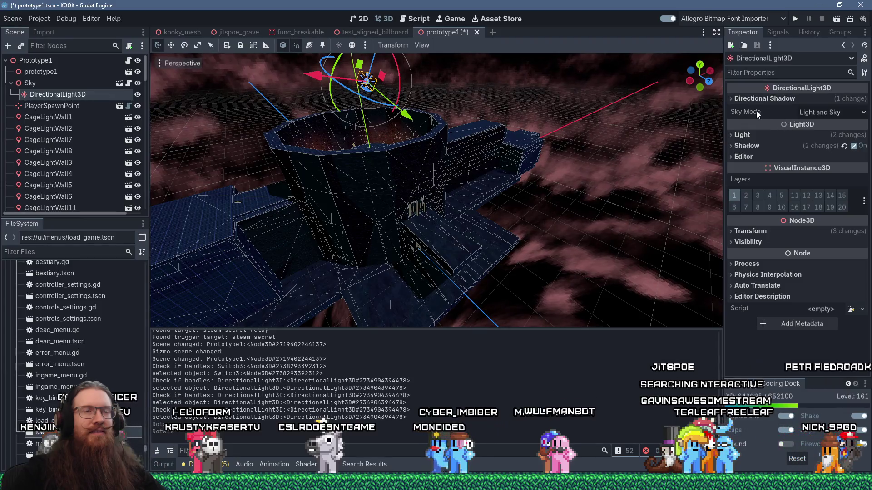
click(742, 135)
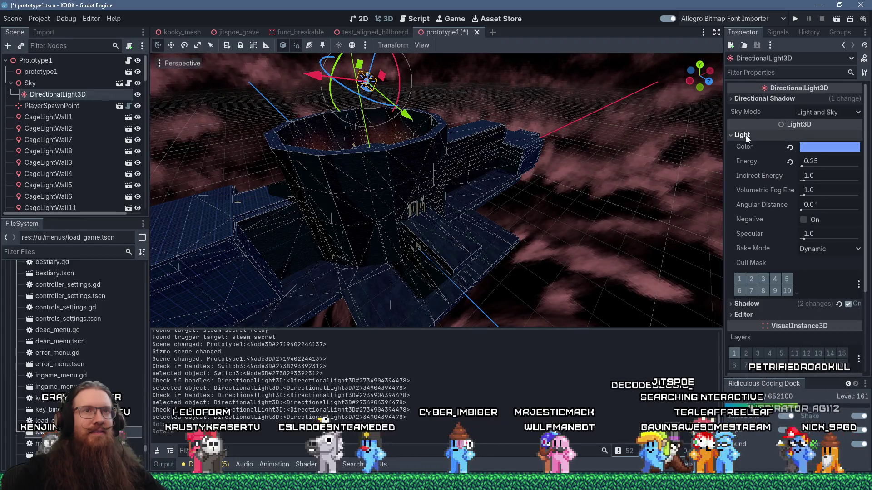
click(824, 161)
text(0.5)
key(Return)
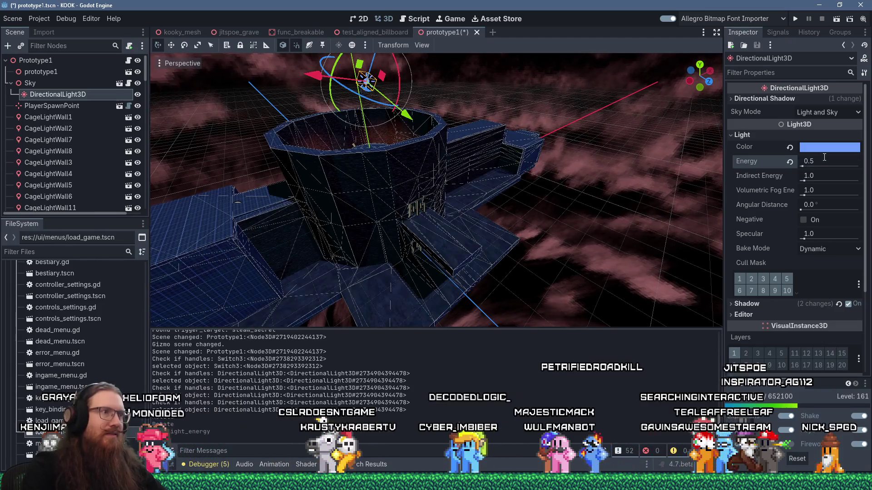
click(826, 162)
text(1)
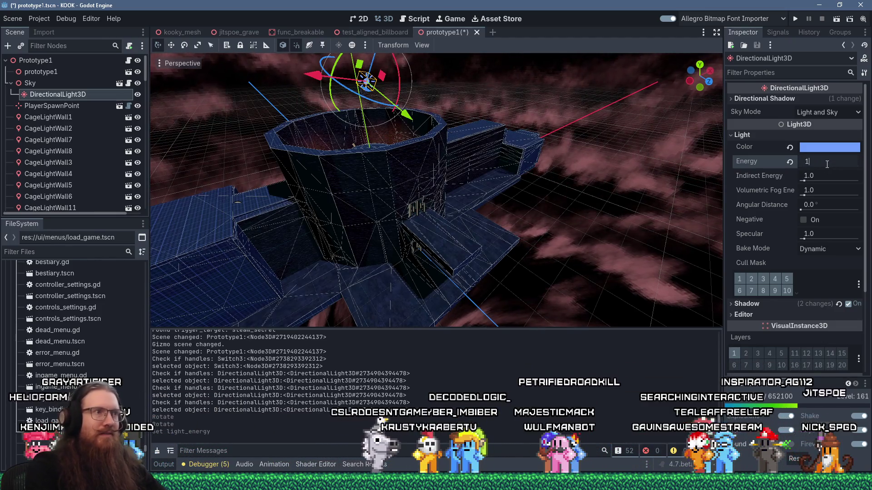
key(Return)
mouse_move(653, 153)
mouse_down()
mouse_move(611, 168)
mouse_move(431, 157)
mouse_up()
click(813, 162)
text(0.7)
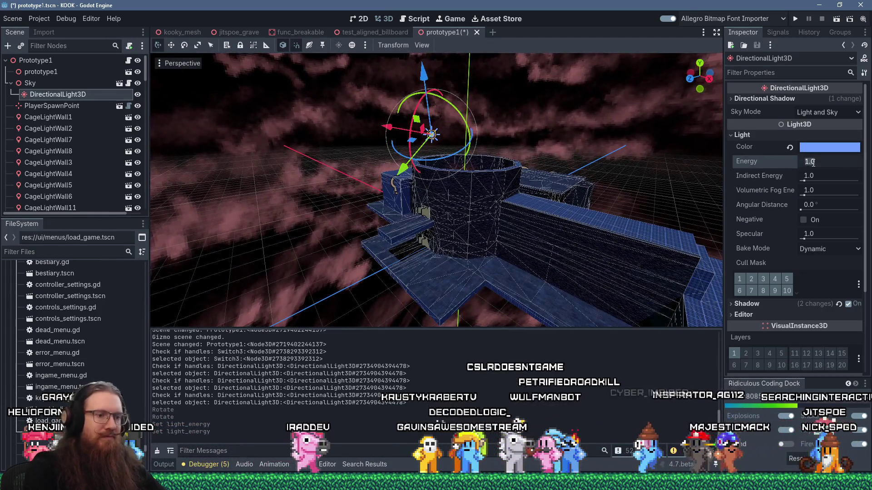
key(Return)
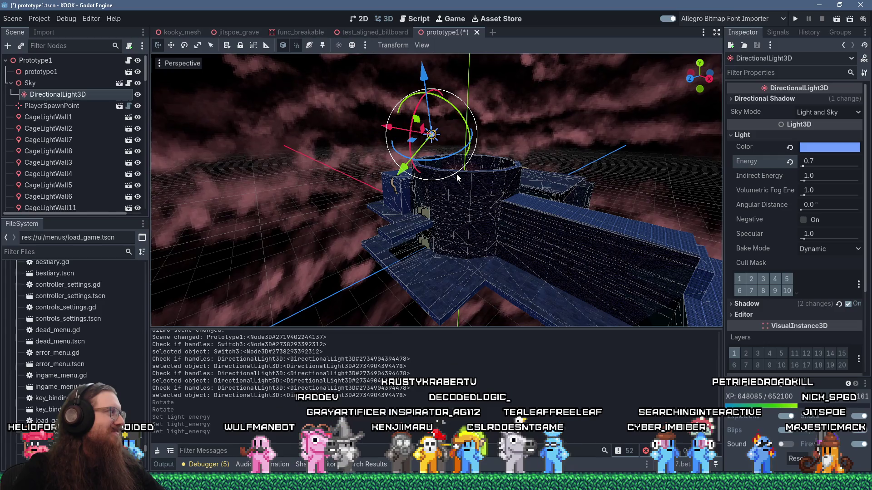
mouse_move(454, 177)
mouse_down()
mouse_move(473, 260)
mouse_move(587, 227)
mouse_move(610, 260)
mouse_move(548, 267)
mouse_move(522, 227)
mouse_move(420, 187)
mouse_move(442, 130)
mouse_up()
scroll(452, 146, up, 5)
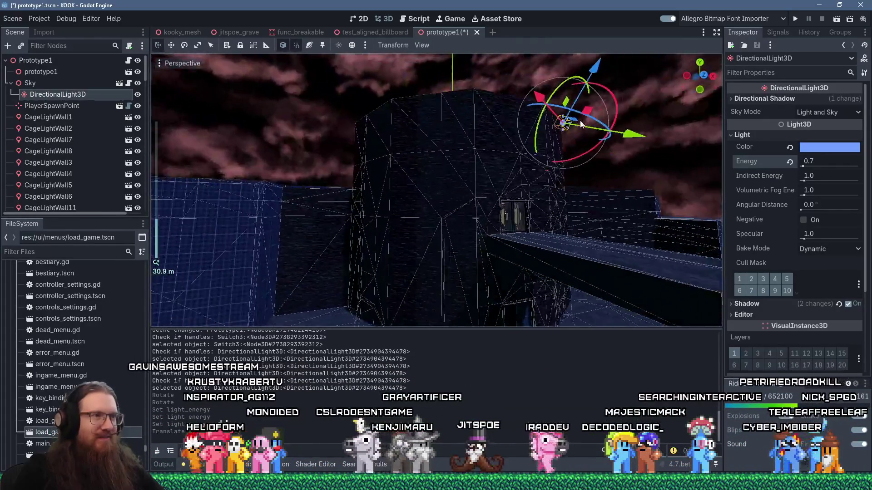
mouse_move(560, 161)
mouse_down()
mouse_move(552, 255)
mouse_move(431, 303)
mouse_move(445, 322)
mouse_move(489, 172)
mouse_move(544, 155)
mouse_move(588, 159)
mouse_move(492, 146)
mouse_move(381, 177)
mouse_move(387, 193)
mouse_up()
scroll(552, 253, down, 6)
scroll(494, 153, up, 4)
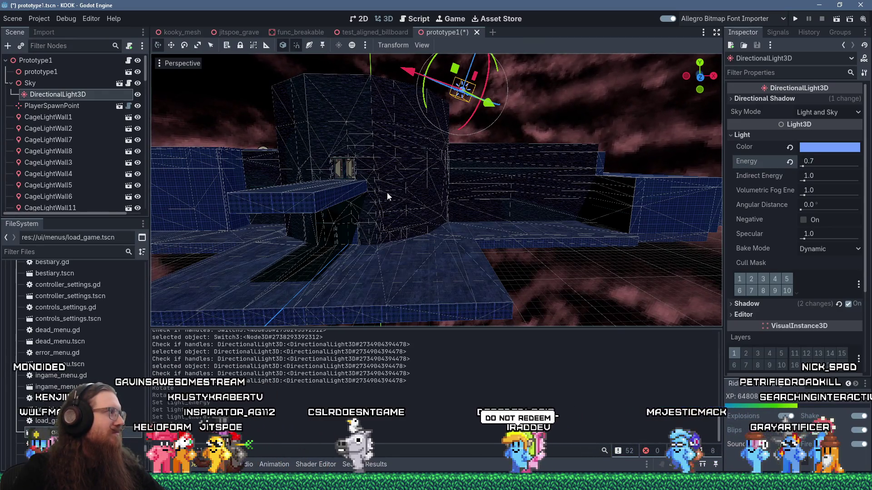
- Save and run the scene, walking up through the room into the circular brick room
click(794, 17)
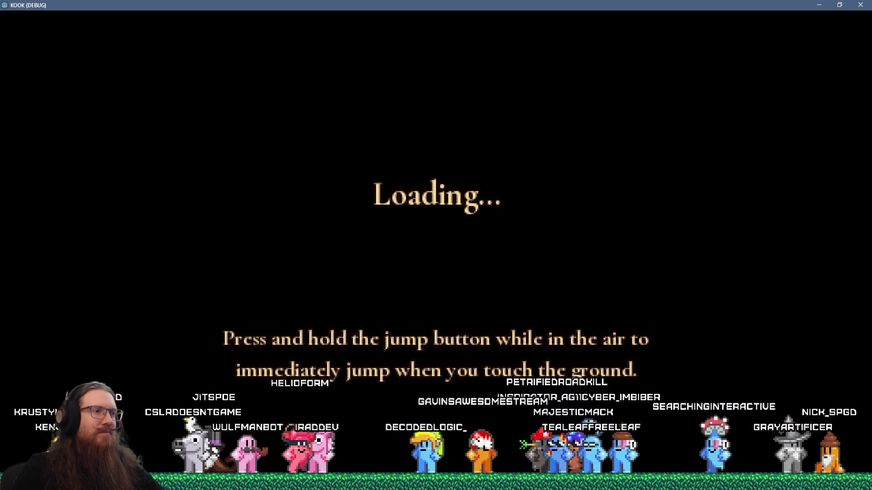
key(w)
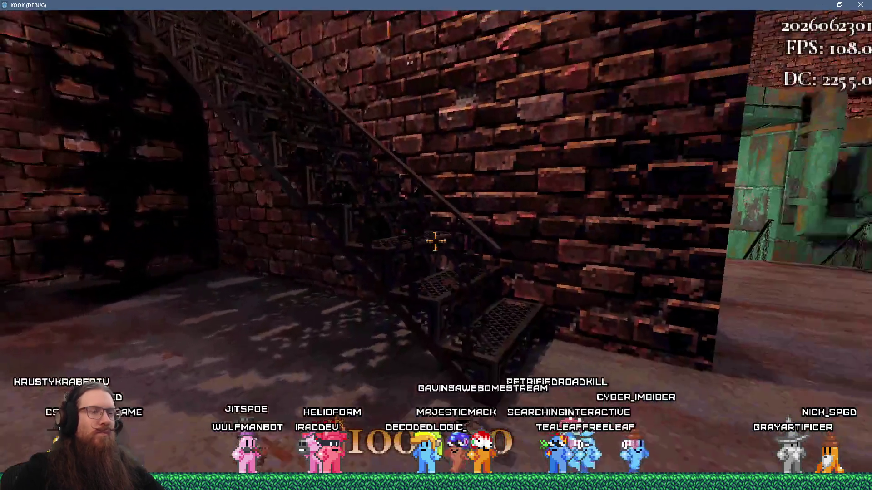
key(w)
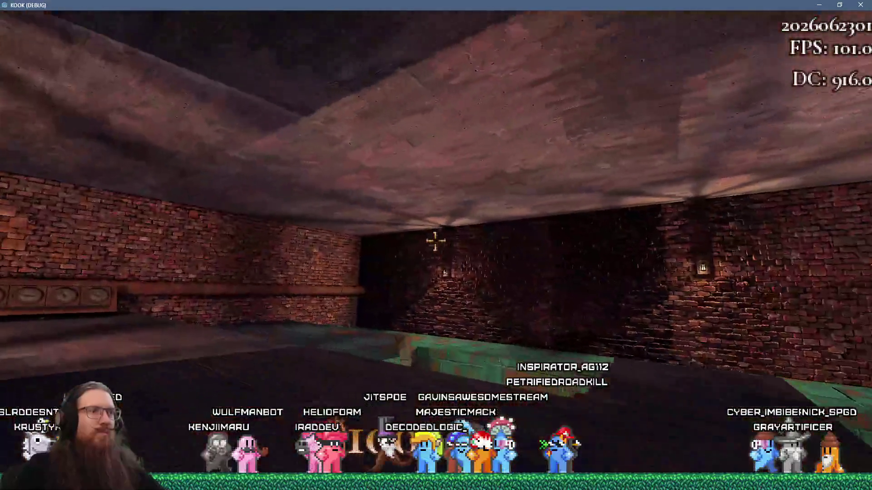
key(w)
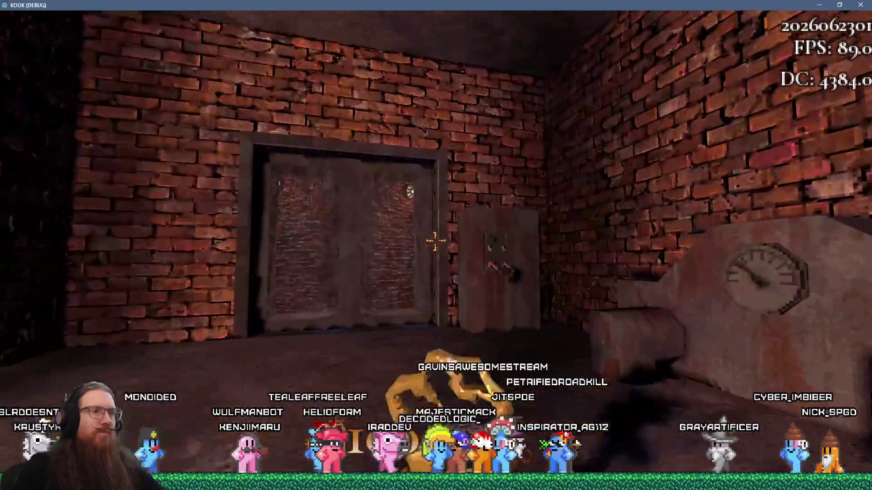
key(w)
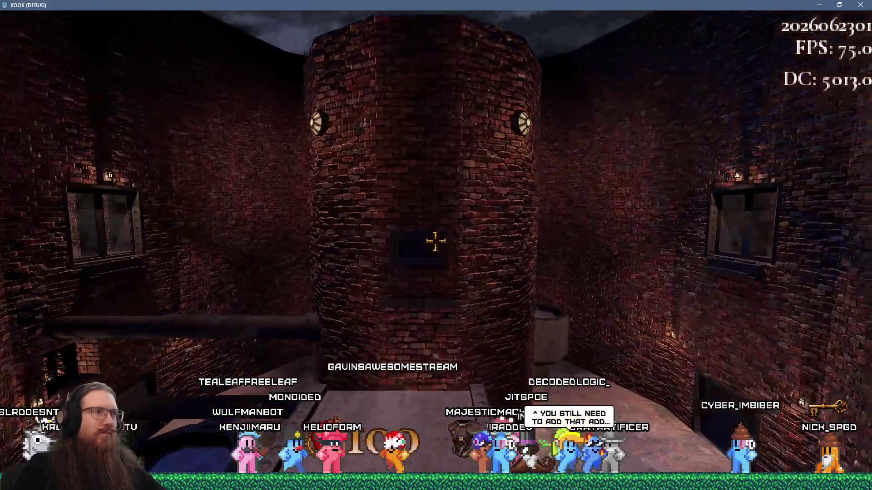
key(s)
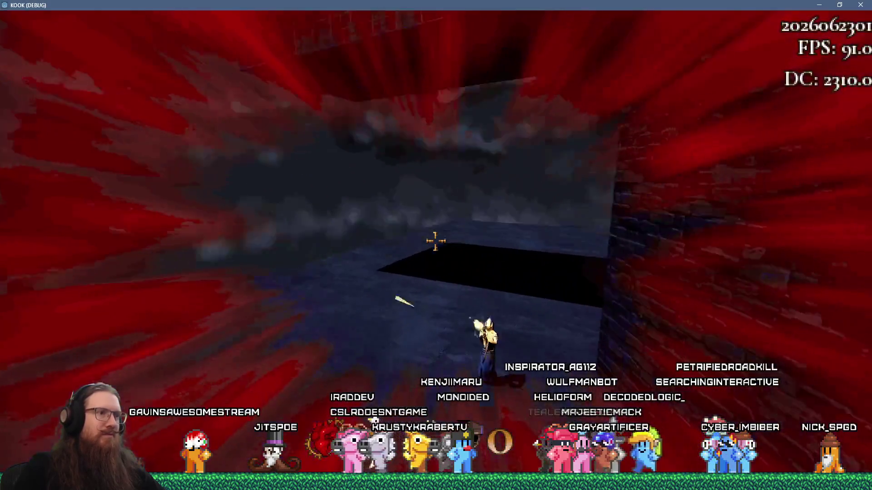
- Move past the dark block and approach the hooded cultist figure
key(w)
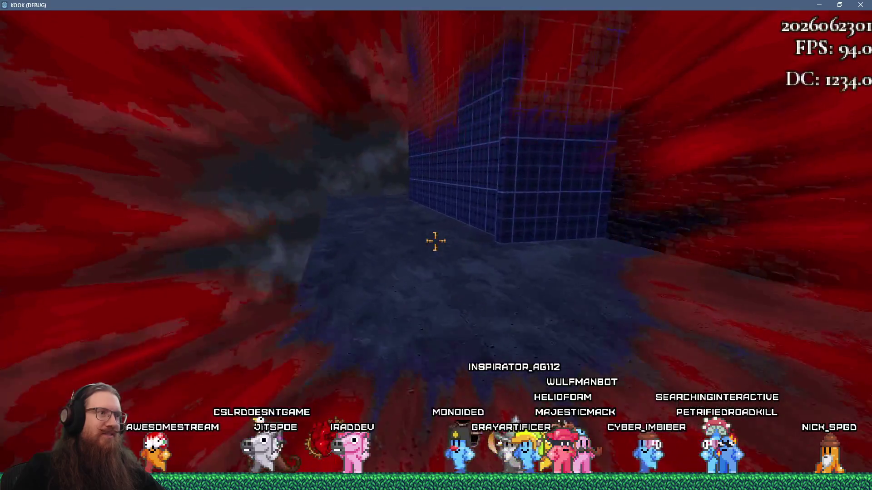
key(w)
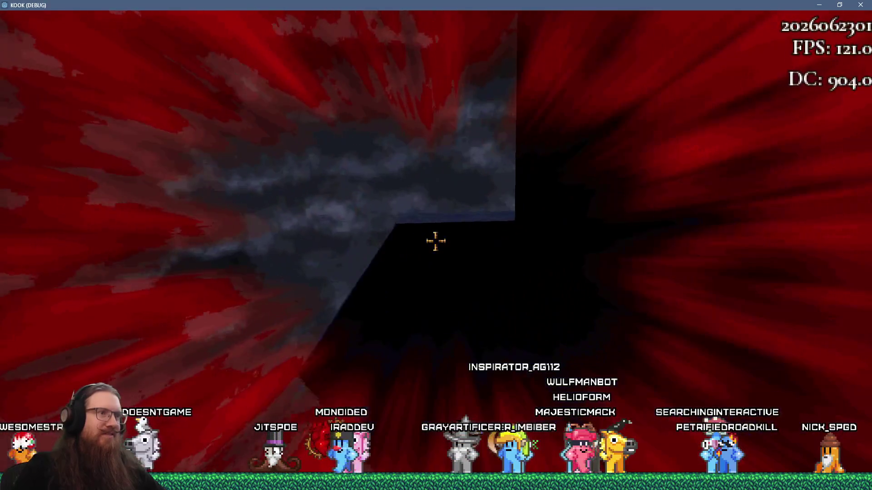
key(w)
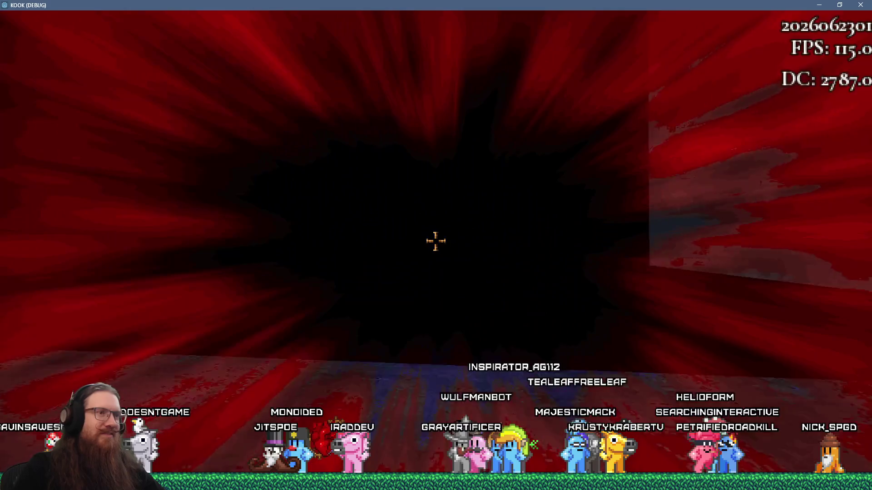
key(w)
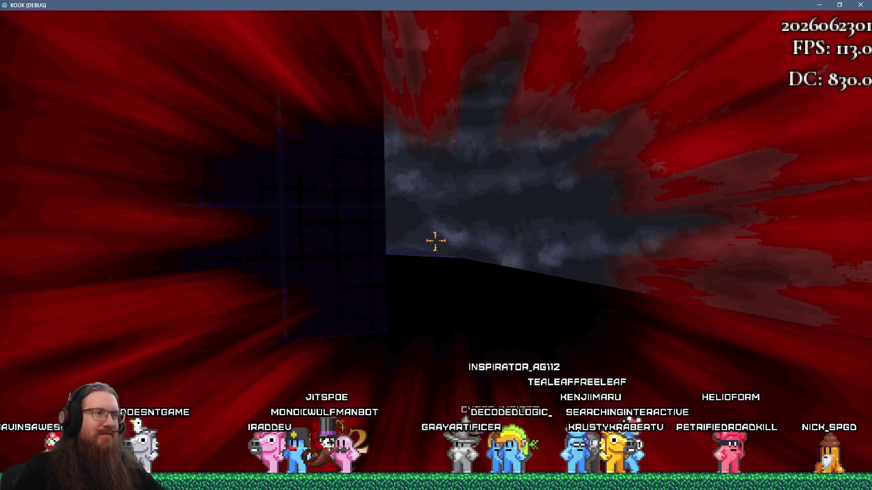
key(w)
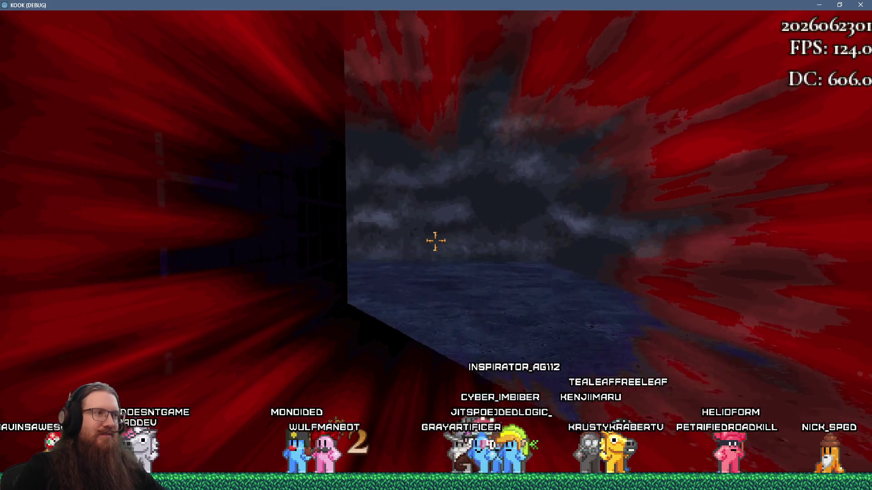
key(w)
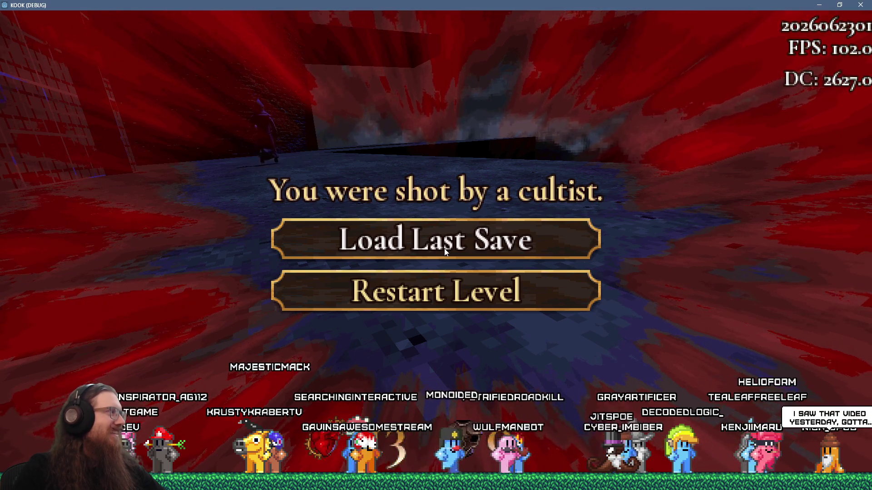
- Reload after the death and jump to the failing line 189 in save_system.gd
click(420, 289)
scroll(405, 174, down, 3)
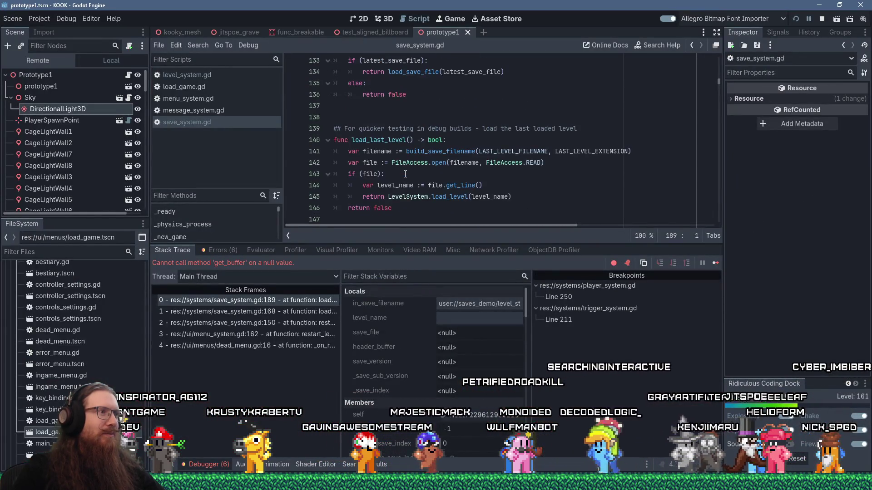
scroll(405, 174, up, 10)
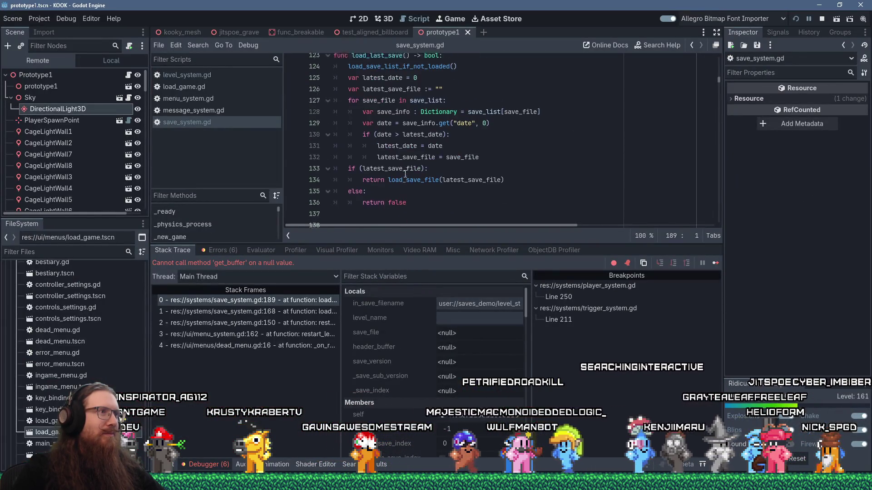
click(245, 263)
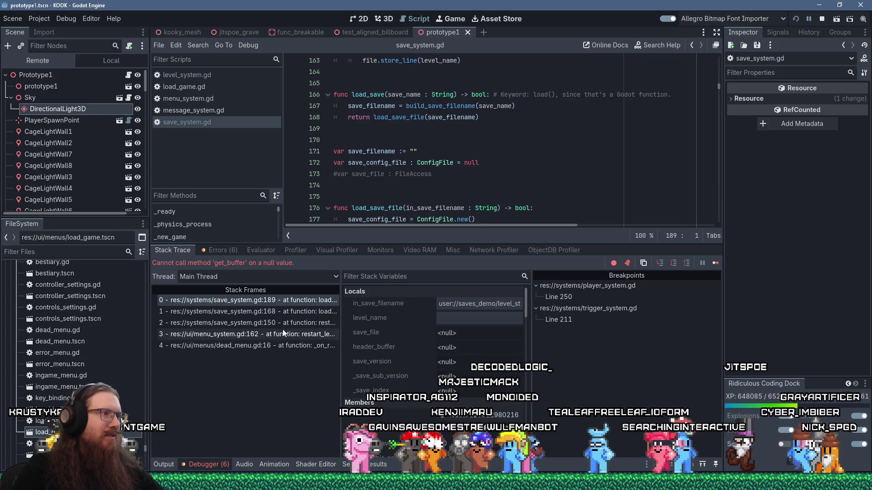
click(297, 301)
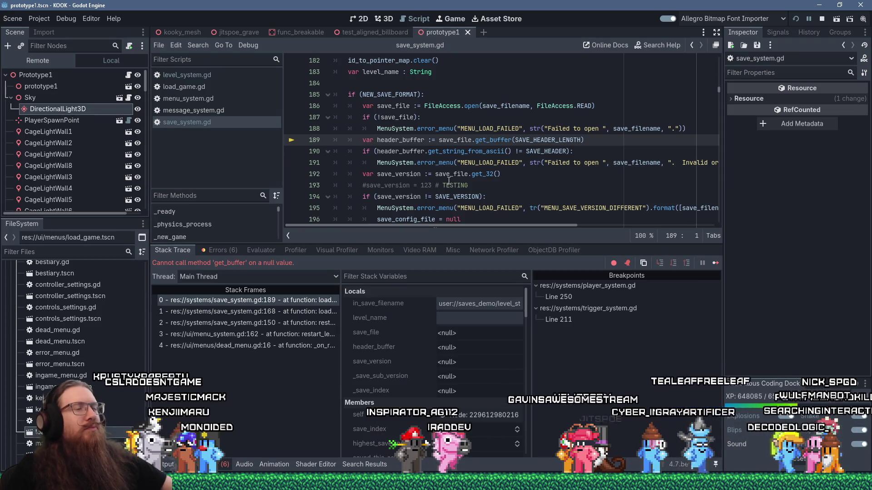
- Inspect the null save_file value and place the caret at the end of line 188
mouse_move(442, 177)
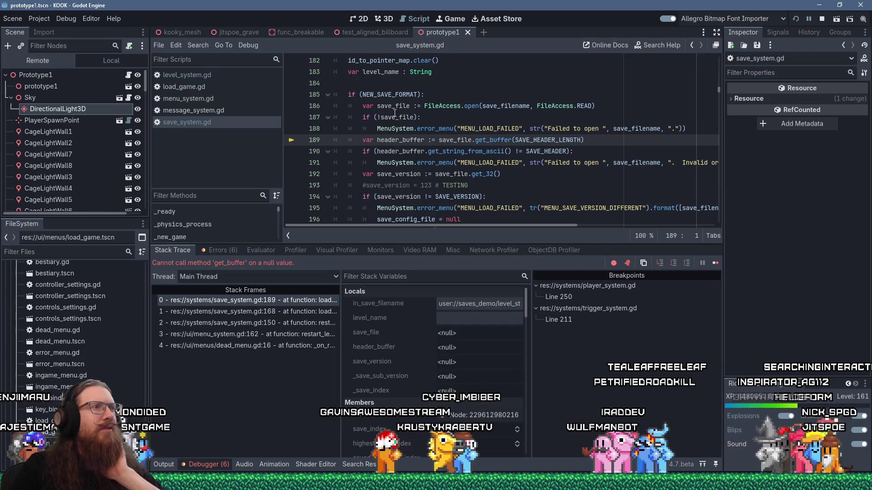
mouse_move(395, 119)
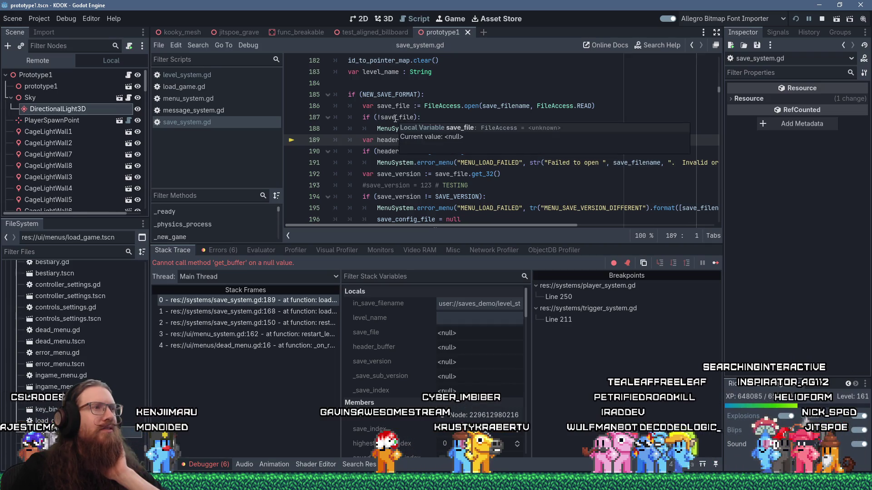
mouse_move(459, 139)
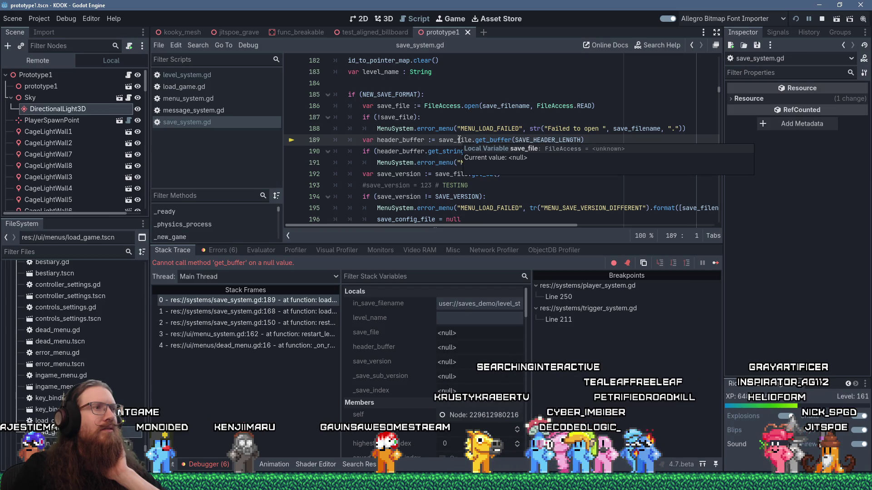
click(712, 129)
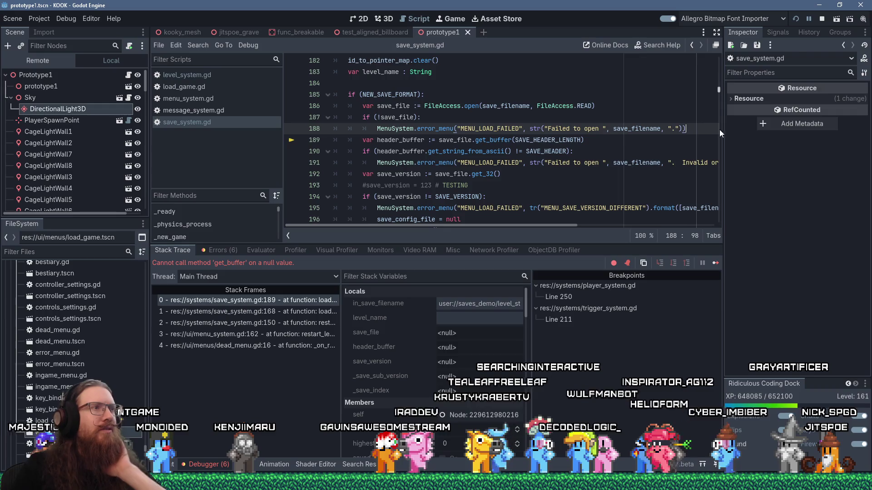
- Add 'return false' after the open-failure error on line 188
key(Return)
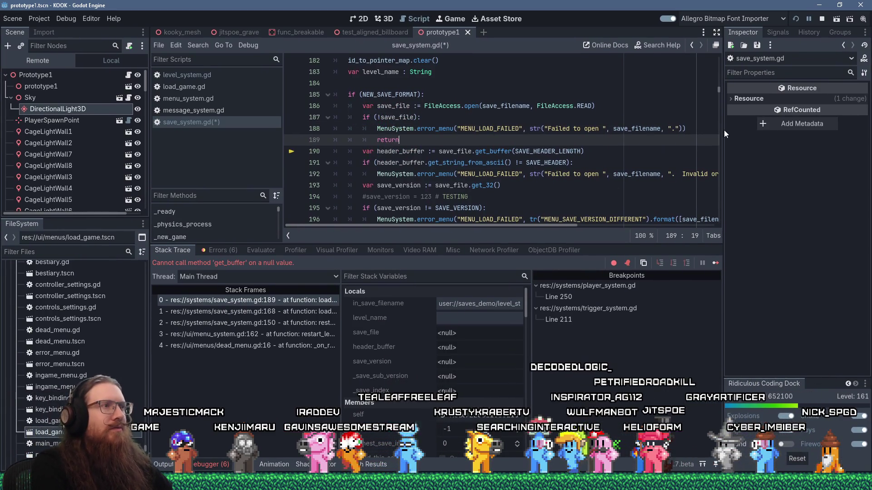
key(Down)
key(Down)
key(Down)
key(End)
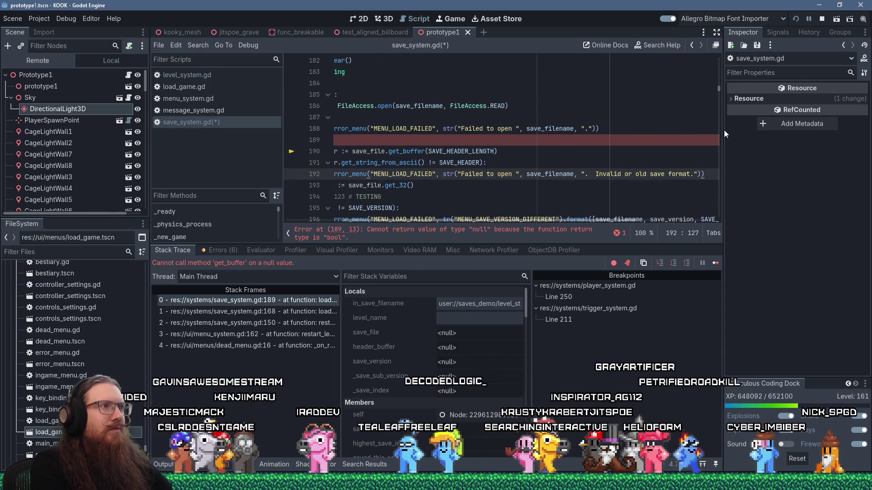
scroll(499, 217, left, 4)
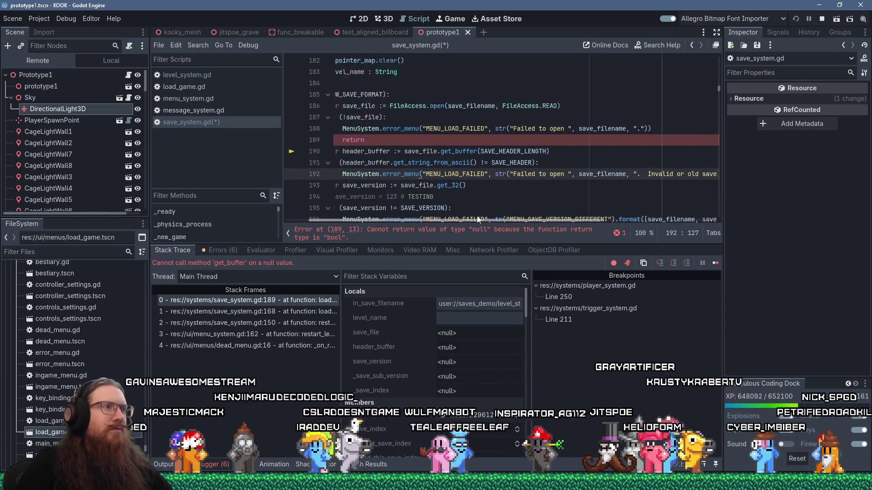
scroll(425, 138, up, 2)
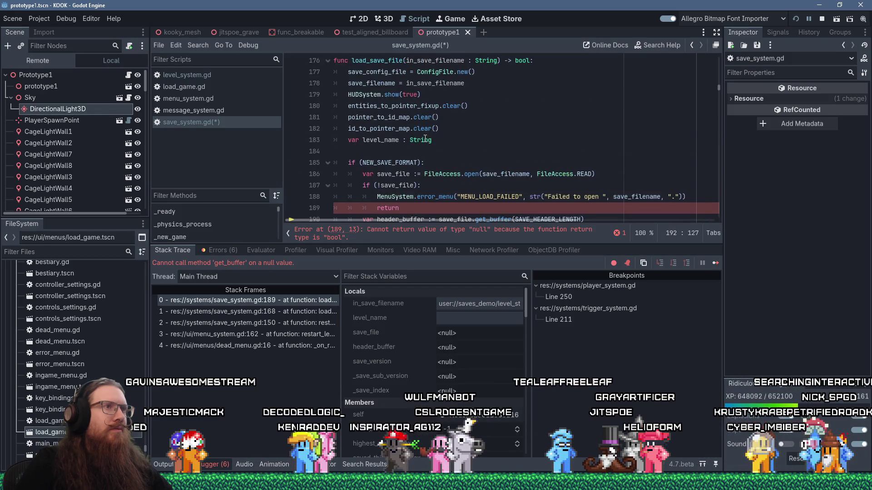
scroll(425, 137, down, 2)
click(417, 139)
text(false)
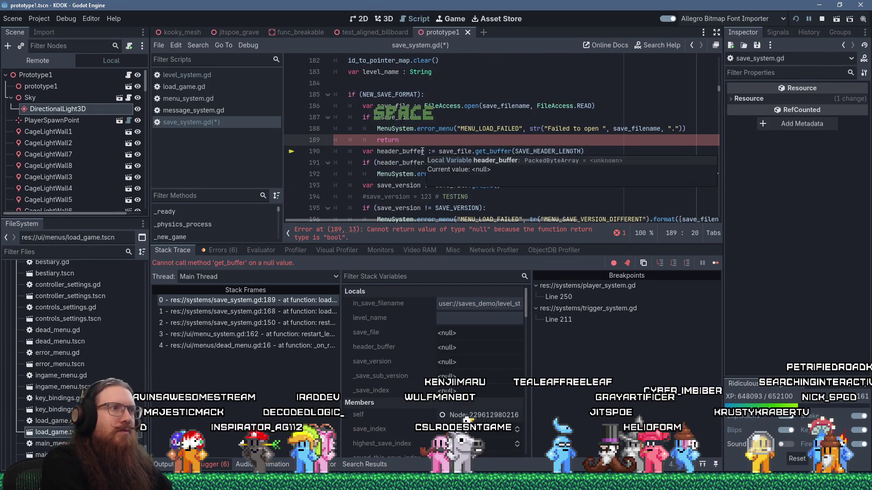
- Add 'return false' after the invalid-header error line
key(Down)
key(Down)
key(Down)
key(End)
key(Return)
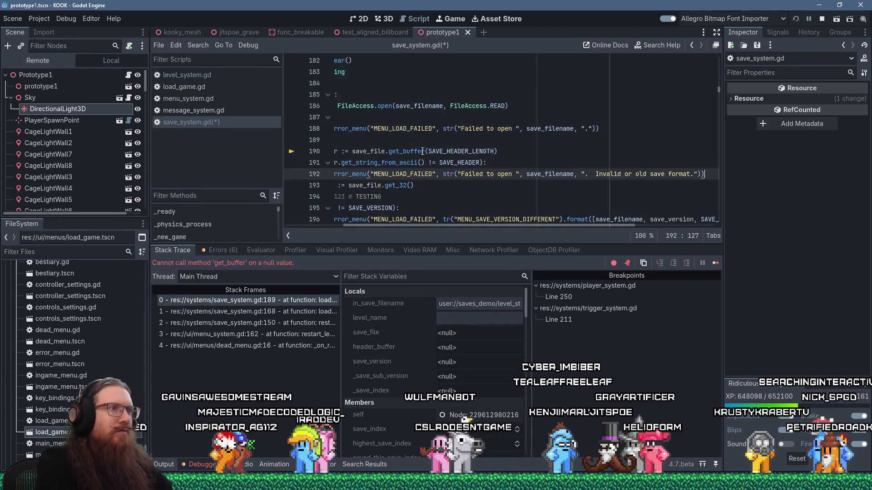
text(return false)
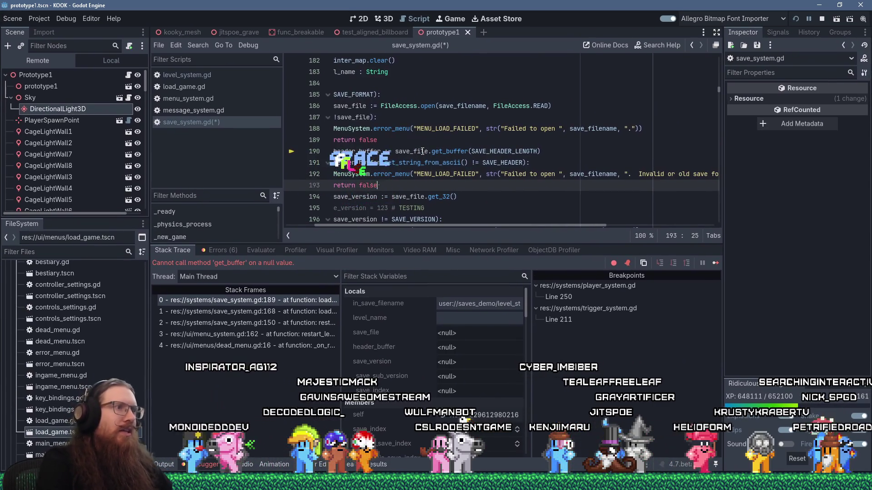
- Select save_config_file, search the script for its occurrences, then switch to the browser
scroll(370, 181, down, 2)
scroll(370, 180, down, 3)
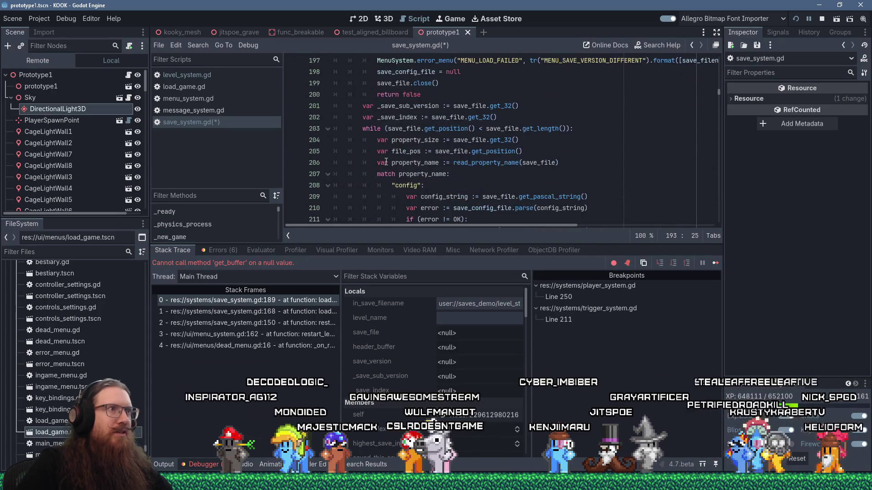
scroll(408, 172, up, 2)
scroll(434, 166, up, 1)
scroll(433, 166, up, 1)
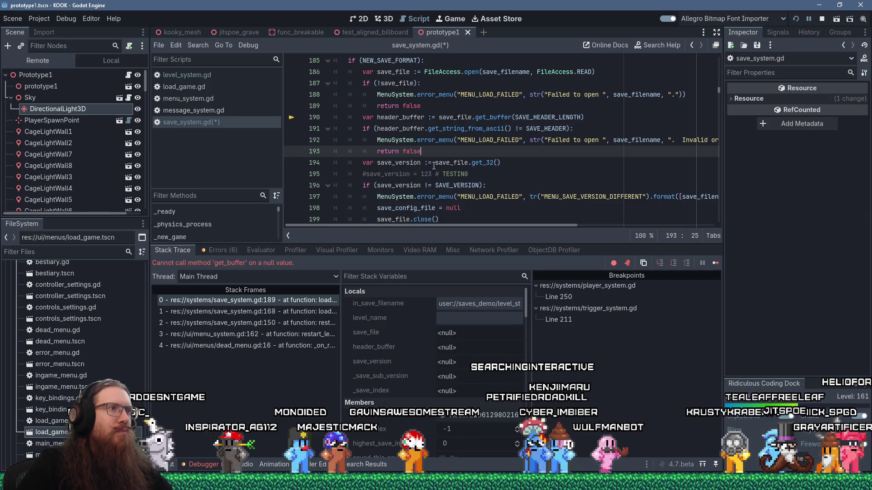
scroll(433, 165, down, 1)
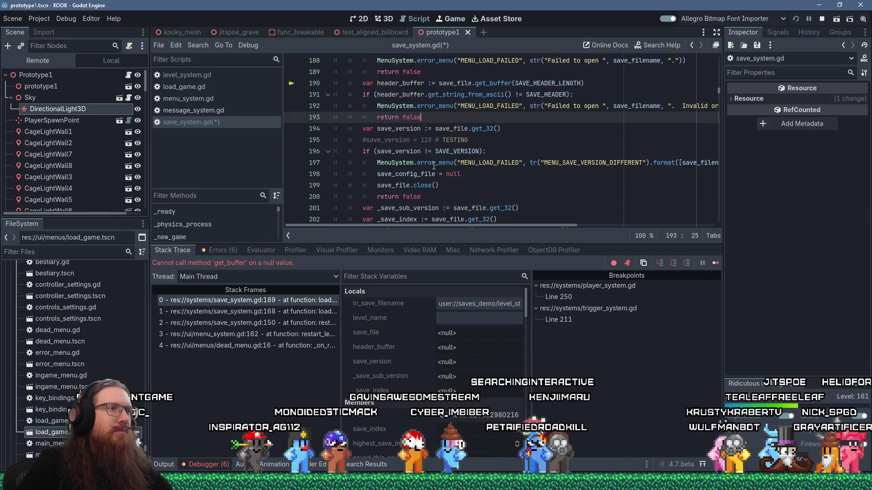
click(419, 175)
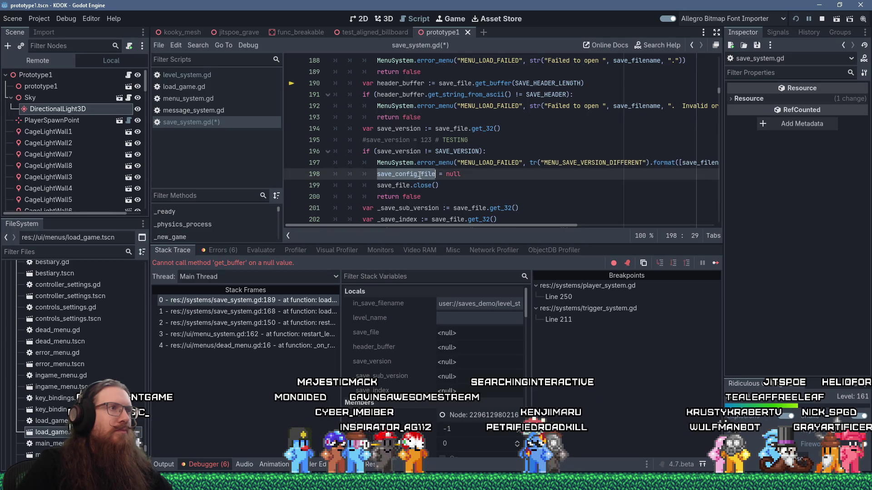
scroll(419, 175, up, 6)
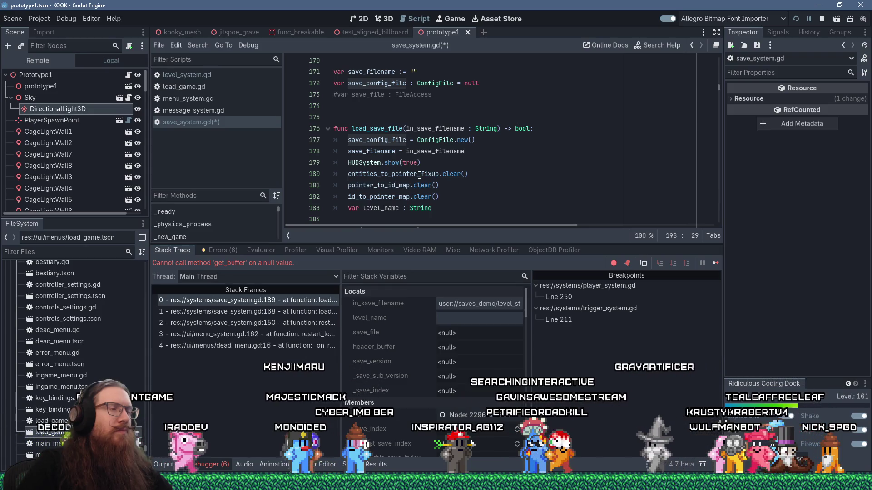
mouse_move(419, 175)
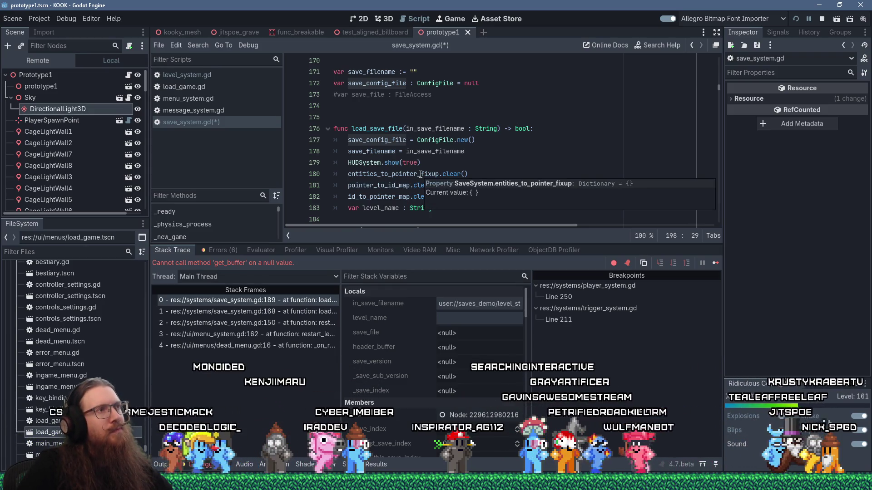
double_click(394, 141)
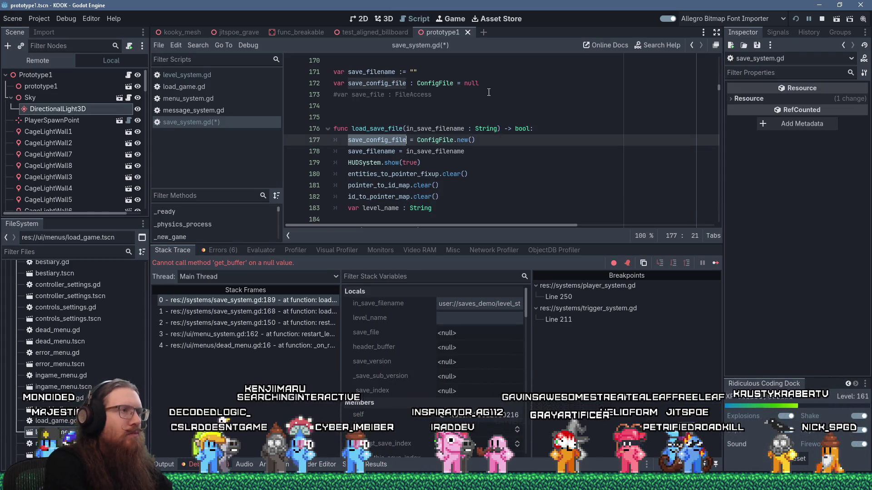
key(ctrl+f)
key(Return)
key(Return)
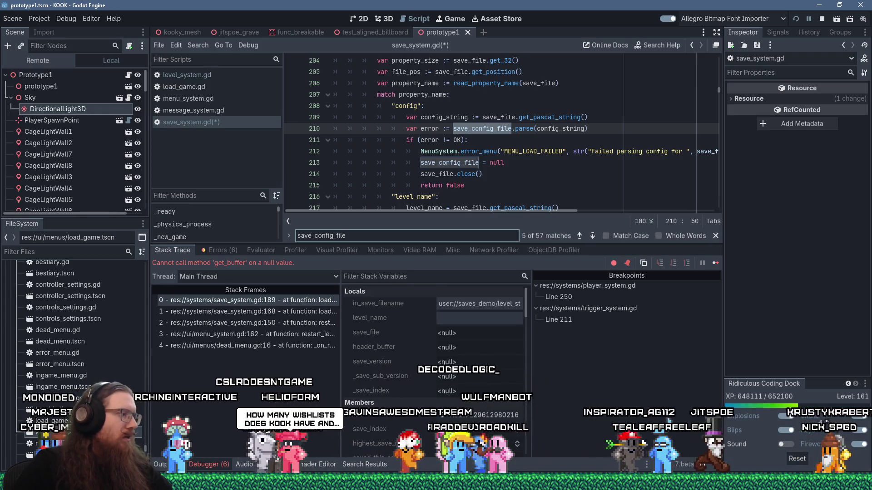
key(alt+Tab)
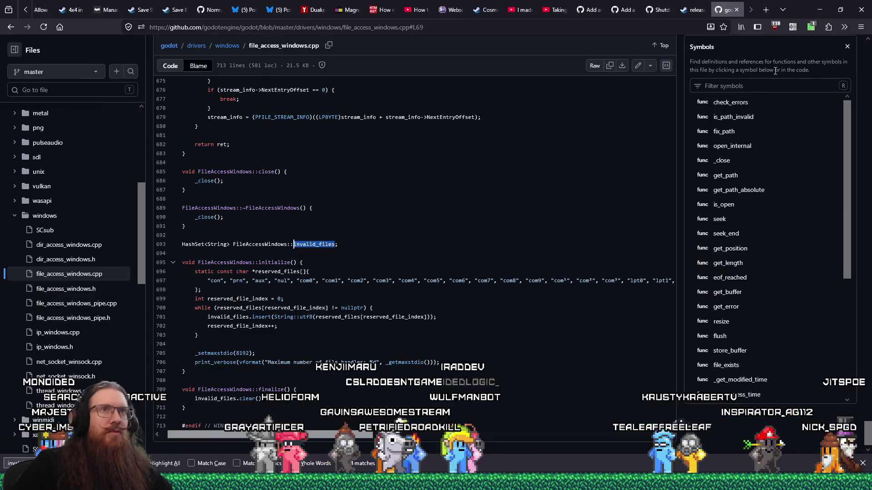
click(765, 9)
text(*wis)
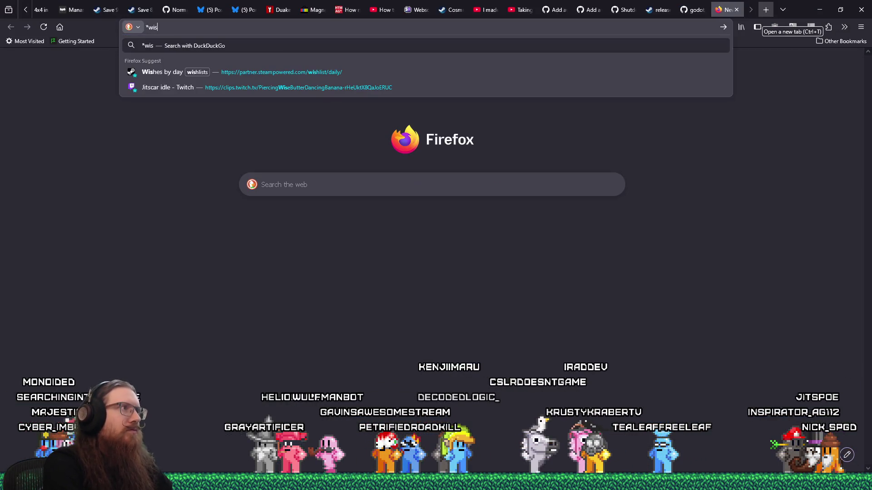
key(Down)
key(Return)
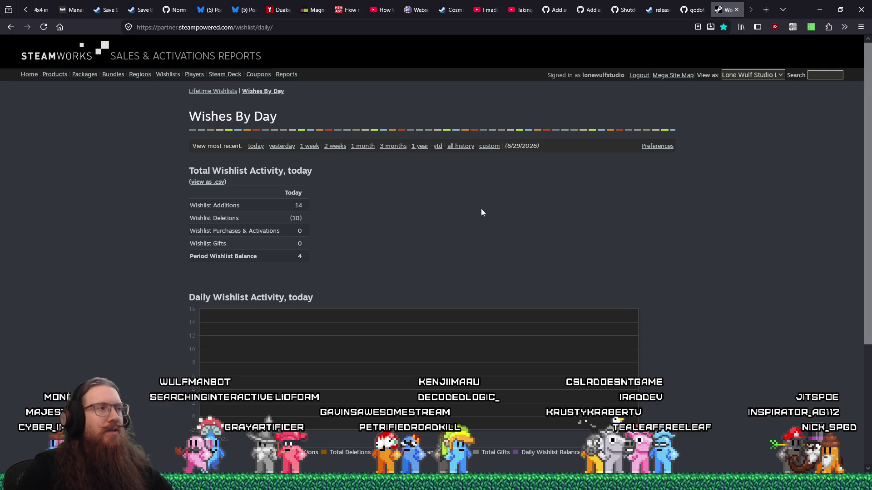
click(461, 148)
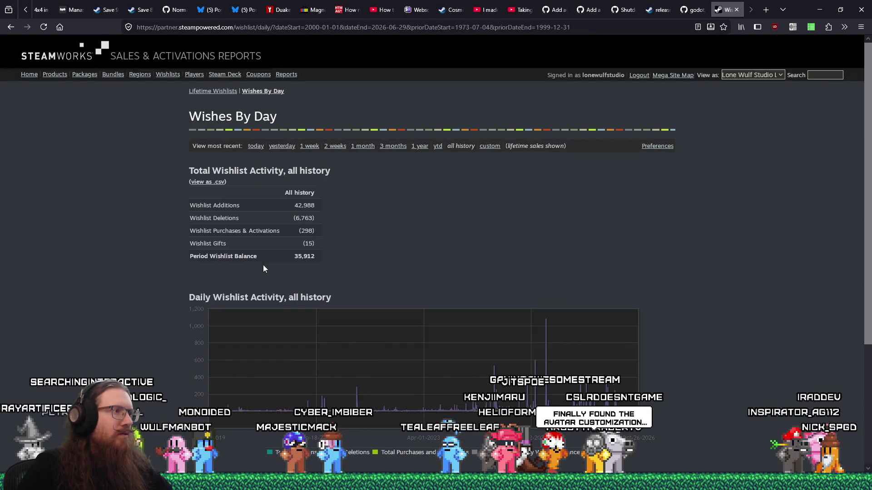
scroll(285, 257, down, 3)
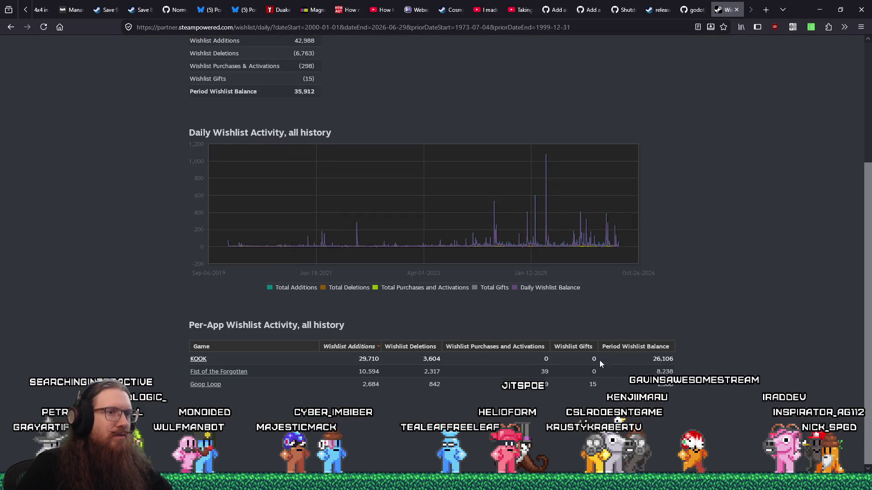
double_click(659, 360)
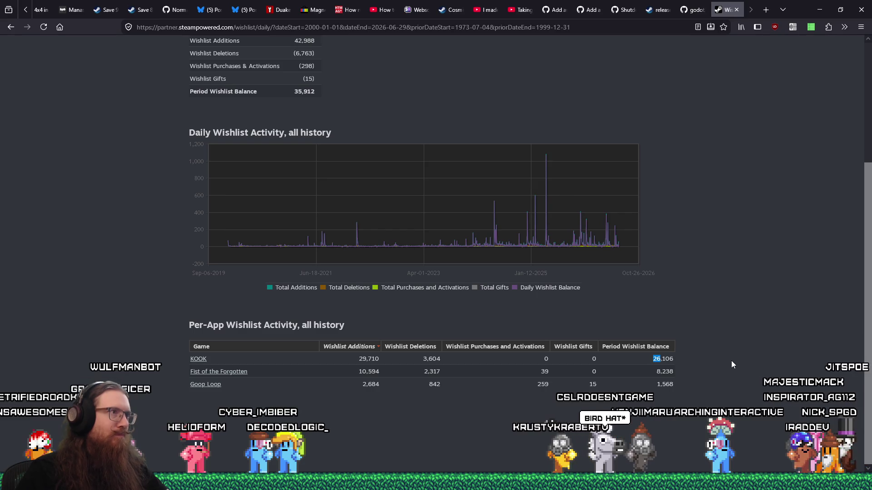
scroll(731, 361, up, 1)
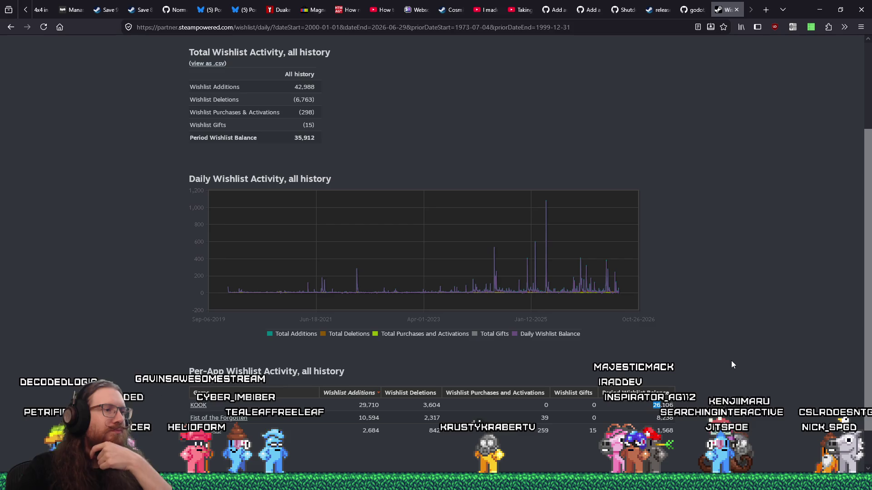
click(736, 10)
- Close the Steamworks tab and shrink the debugger panel to enlarge the save_system.gd code area
click(819, 9)
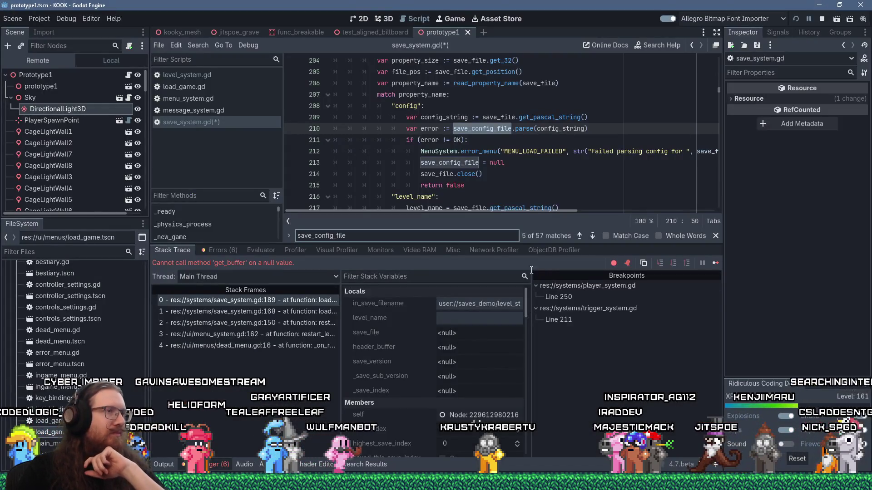
drag(527, 244, 539, 311)
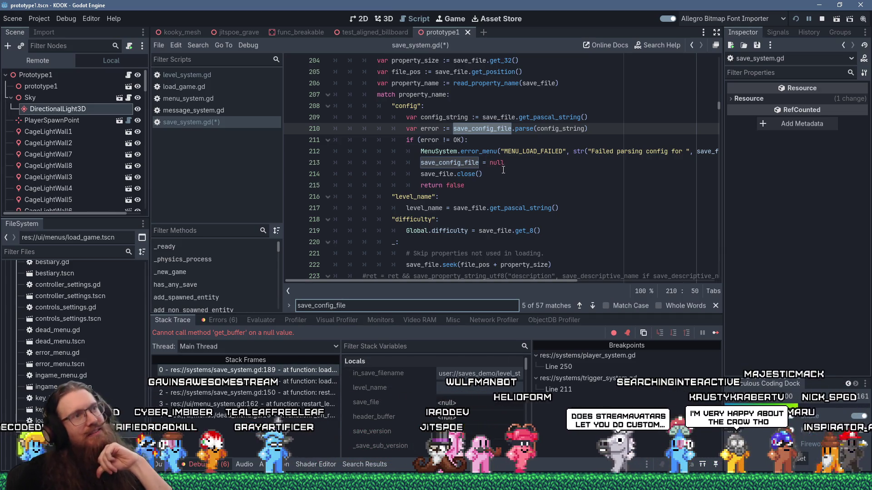
click(503, 162)
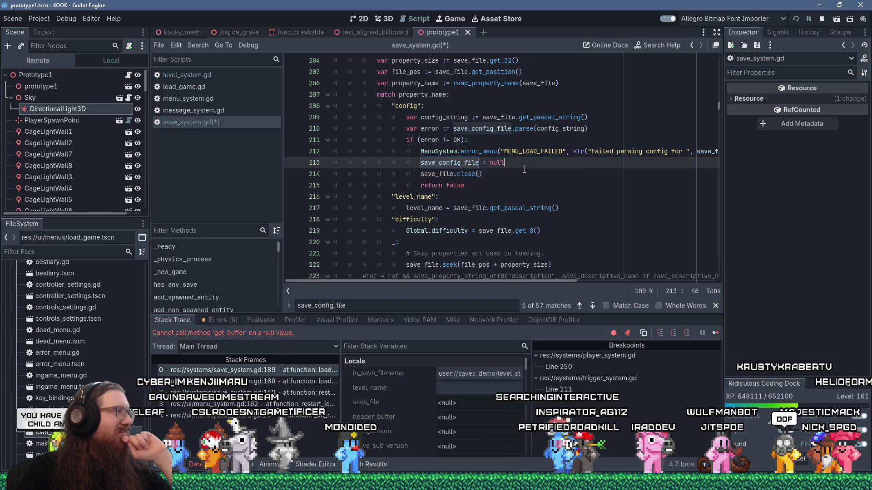
scroll(525, 169, down, 2)
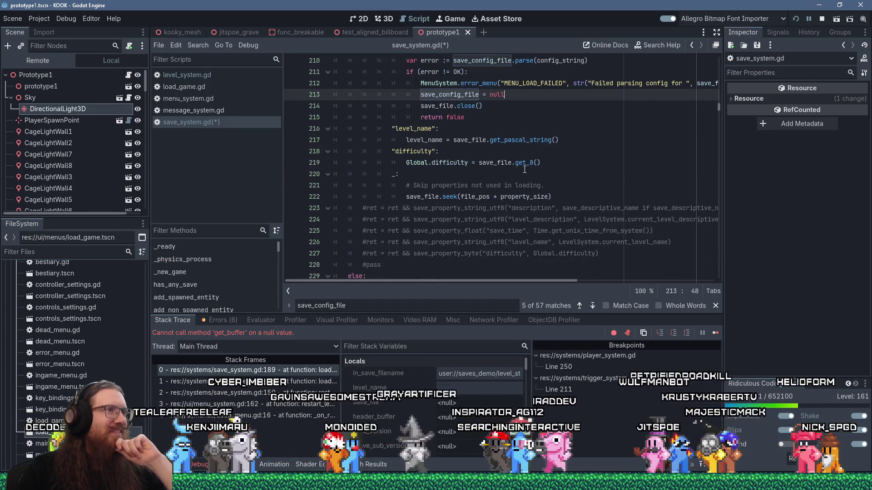
scroll(524, 169, down, 3)
scroll(525, 169, up, 5)
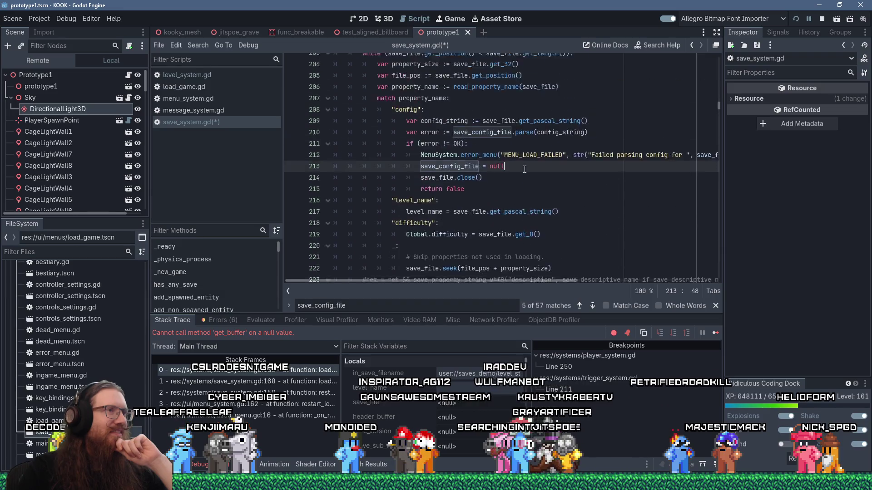
scroll(524, 169, up, 8)
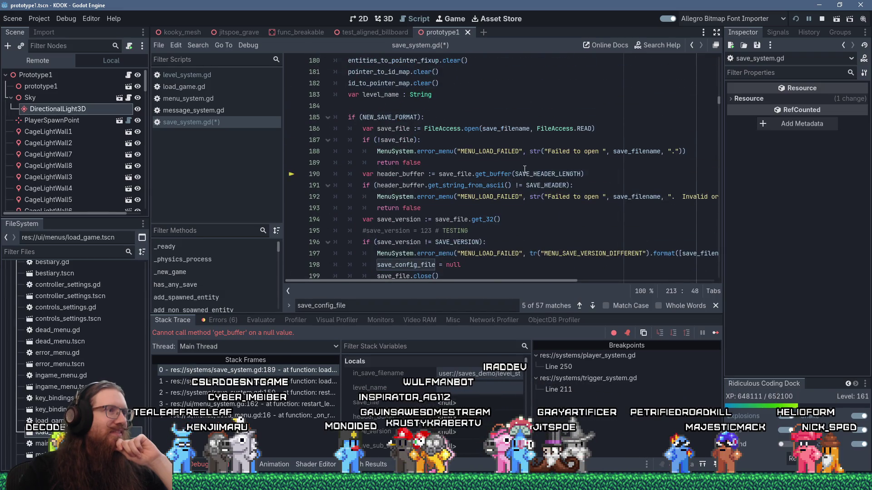
scroll(524, 169, down, 1)
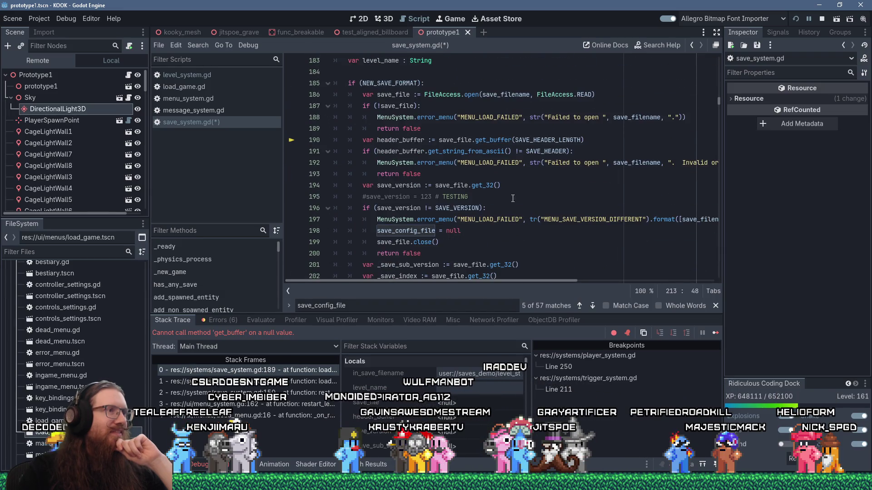
- Copy 'save_config_file = null' and insert it before the invalid-header branch's return false
click(484, 233)
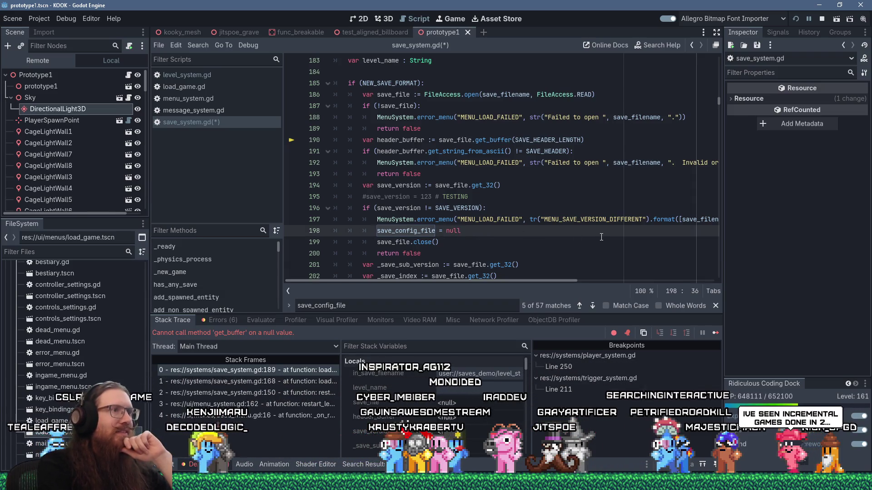
key(Up)
key(Up)
key(Up)
key(Home)
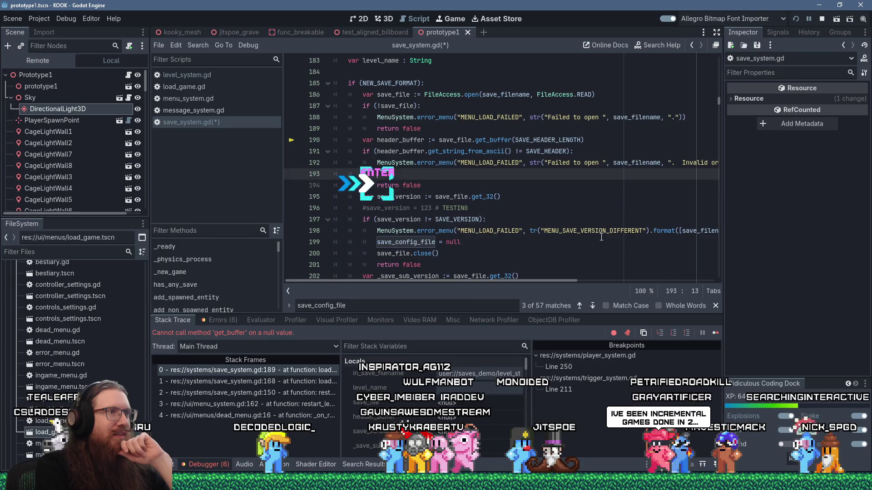
key(Return)
key(Up)
text(save_config_file = null)
- Insert the same null reset before the failed-open branch's return false at line 189
key(Up)
key(Up)
key(Up)
key(Home)
key(Return)
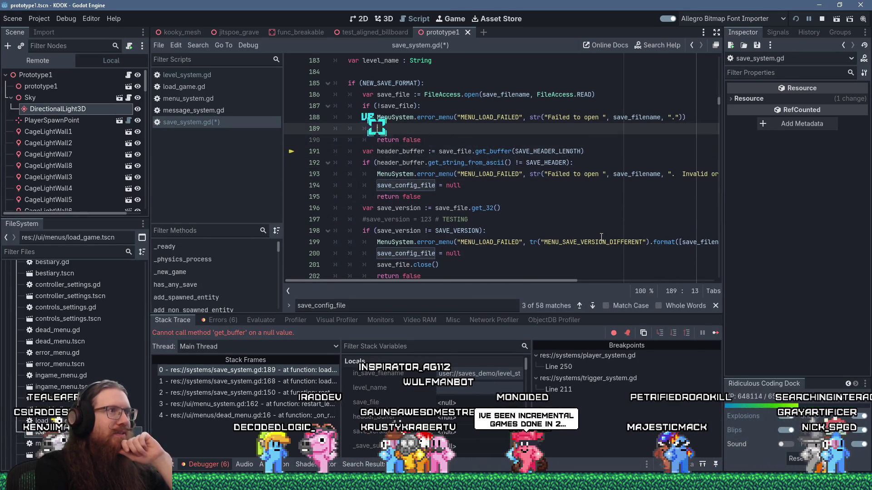
key(Up)
key(shift+Insert)
scroll(600, 237, up, 4)
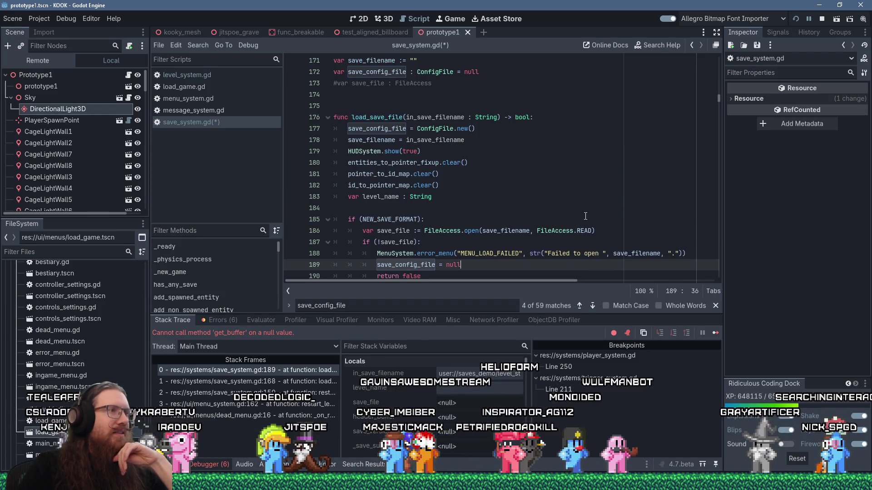
scroll(585, 216, down, 13)
scroll(585, 216, down, 7)
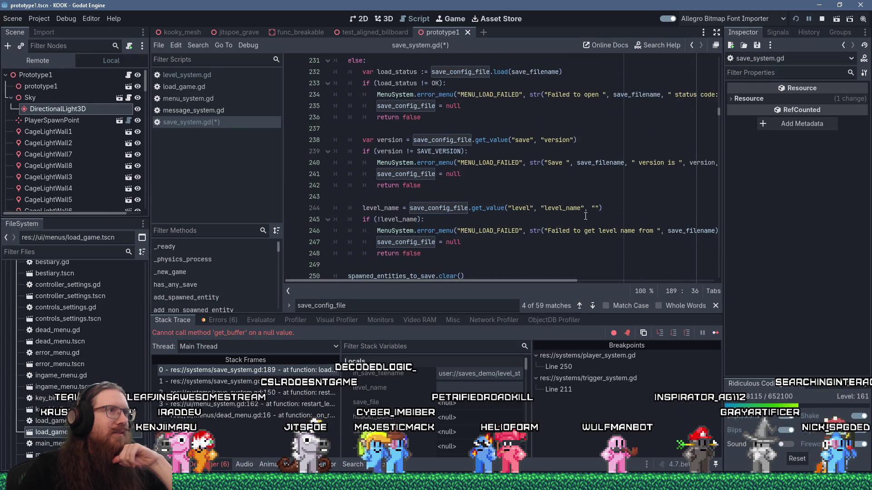
scroll(585, 216, up, 3)
scroll(585, 216, down, 7)
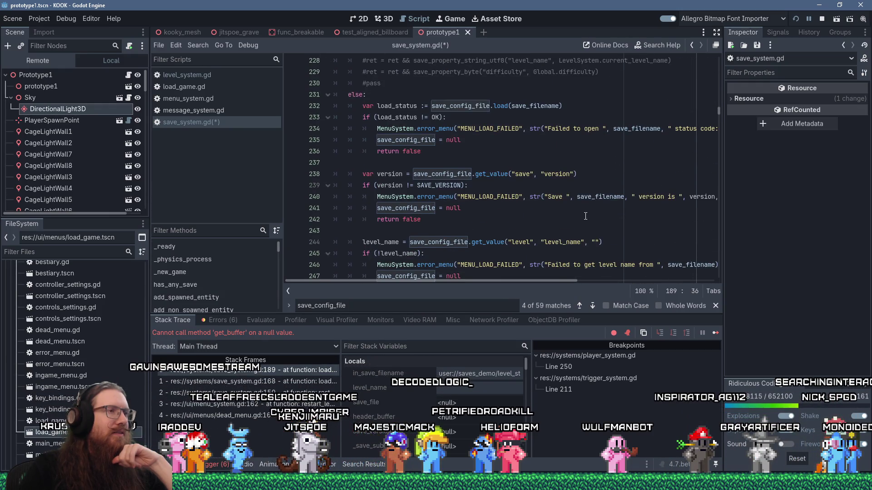
scroll(585, 216, down, 3)
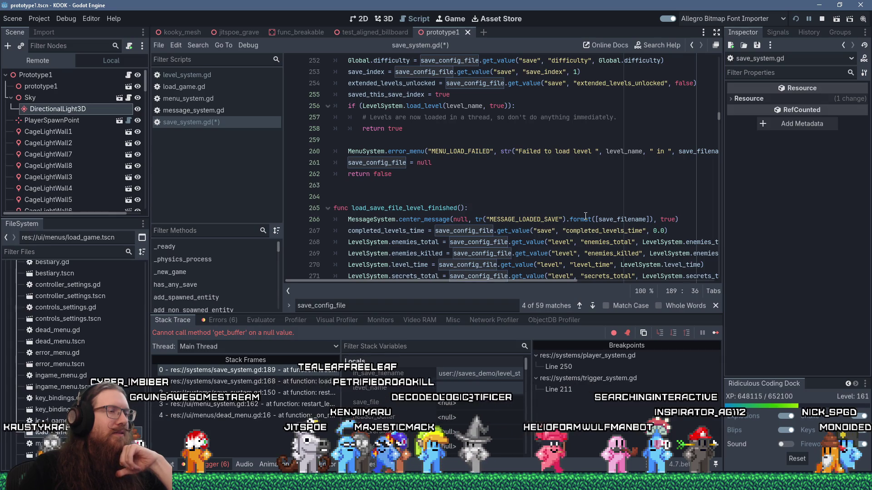
scroll(585, 216, up, 1)
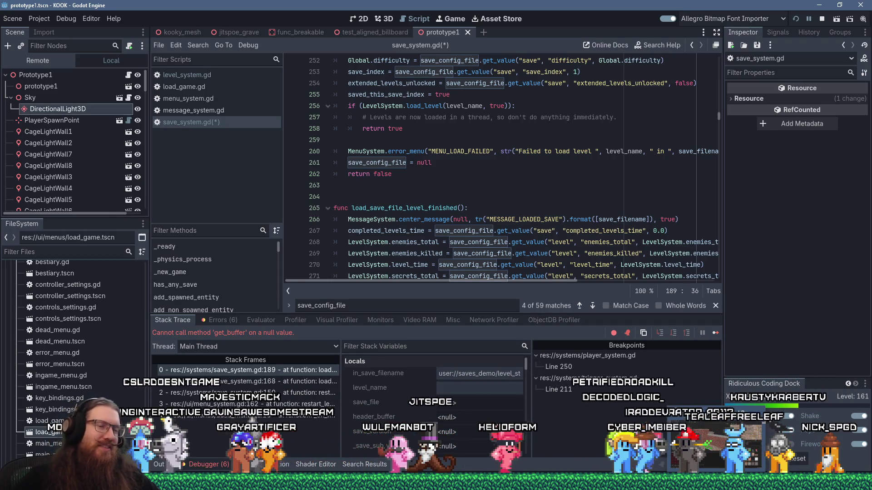
- Fly the 3D camera back from the brick wall to view the ledges, floor and corridor
key(alt+Tab)
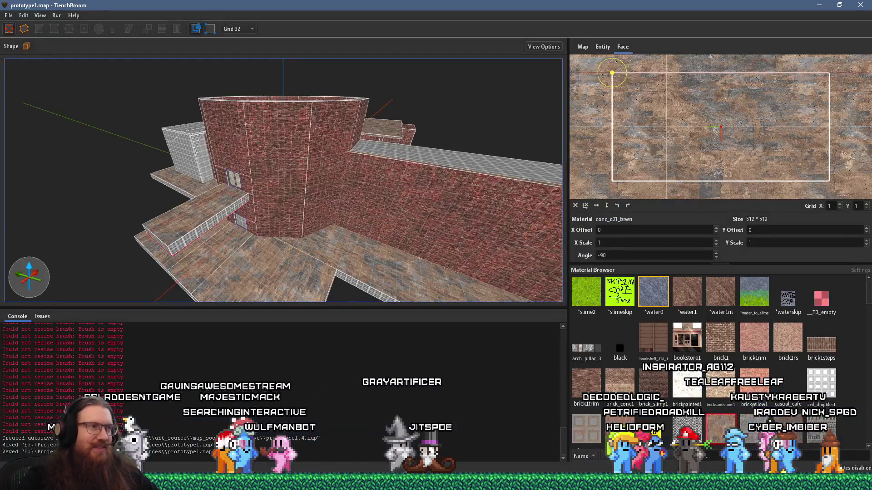
key(w)
key(a)
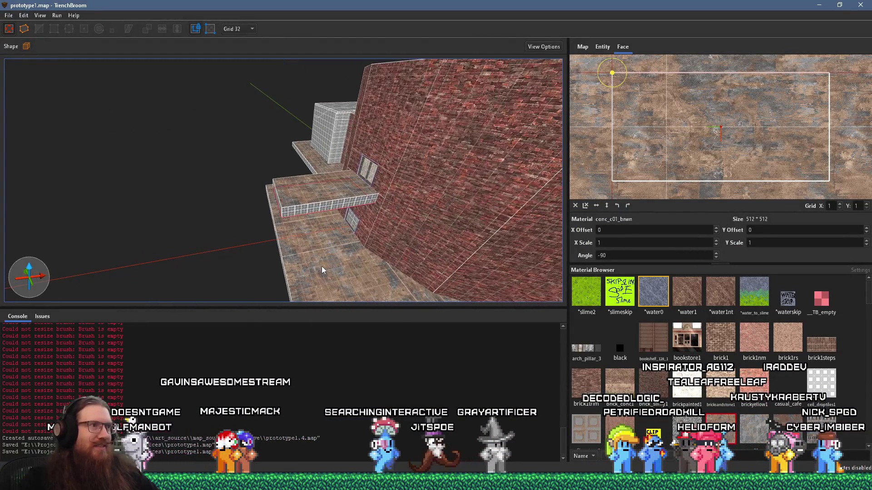
key(s)
key(a)
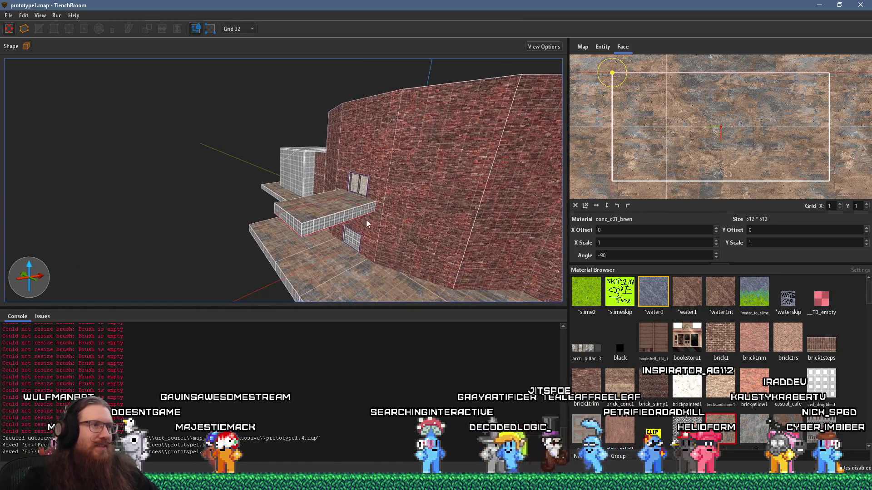
key(w)
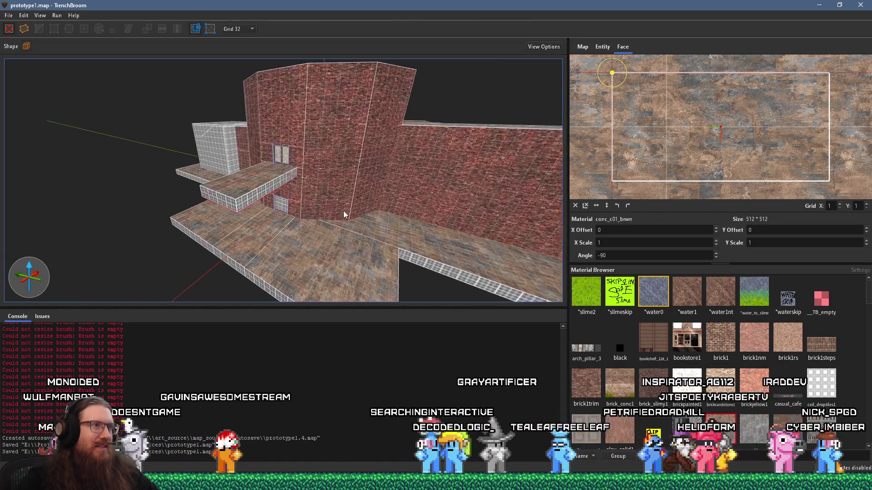
key(w)
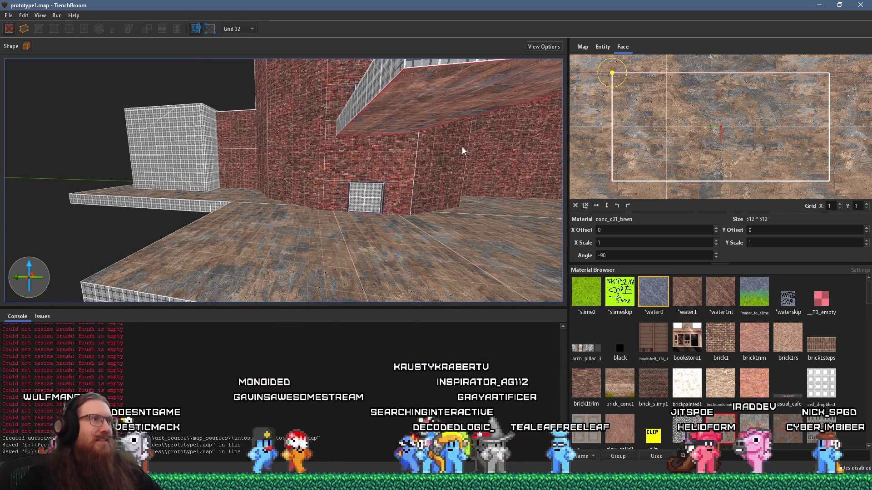
key(s)
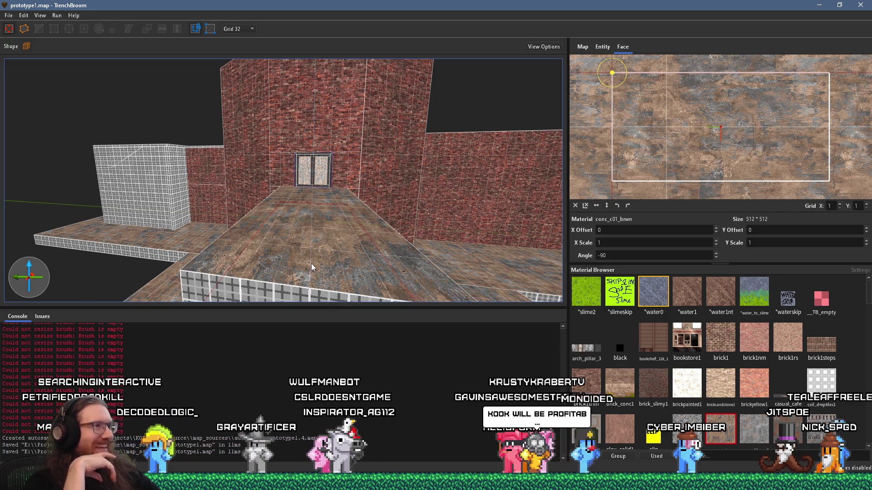
key(s)
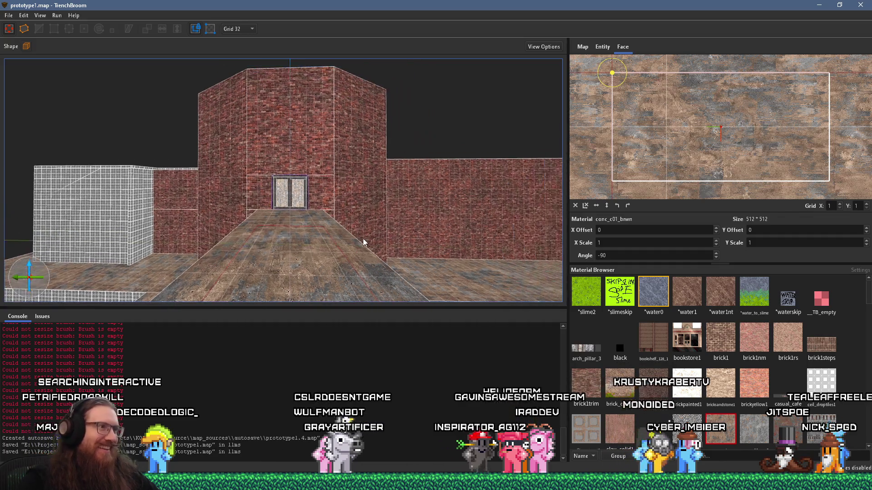
mouse_move(407, 217)
mouse_down()
mouse_move(122, 127)
mouse_move(141, 123)
mouse_move(269, 162)
mouse_up()
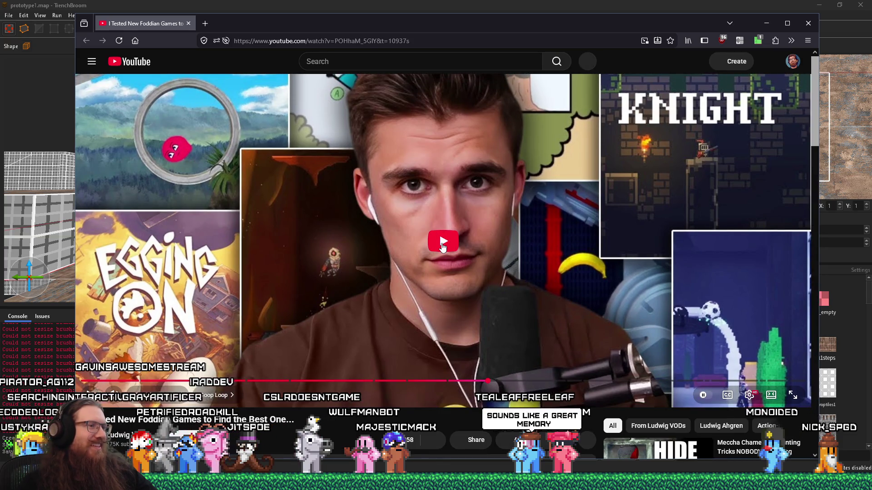
click(442, 245)
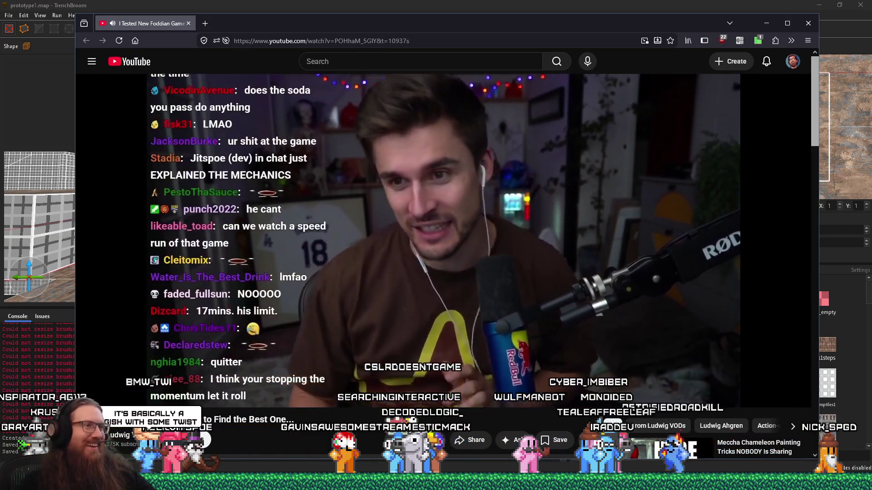
drag(604, 31, 616, 9)
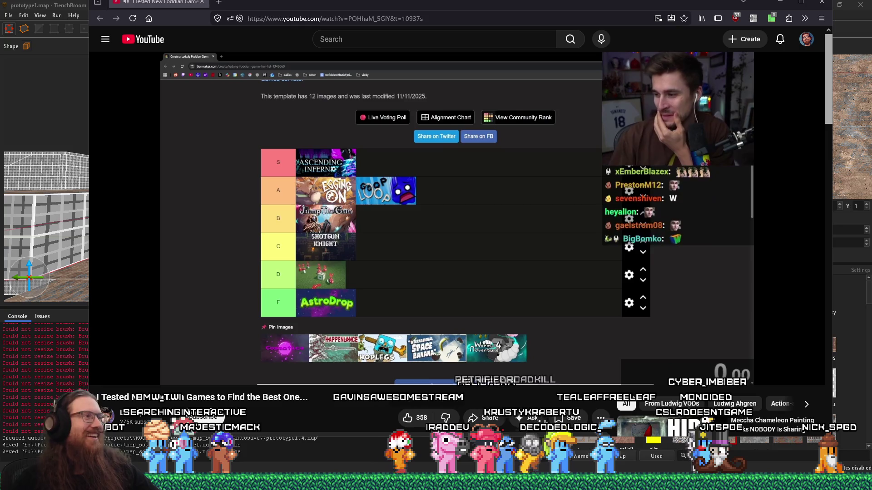
mouse_move(493, 378)
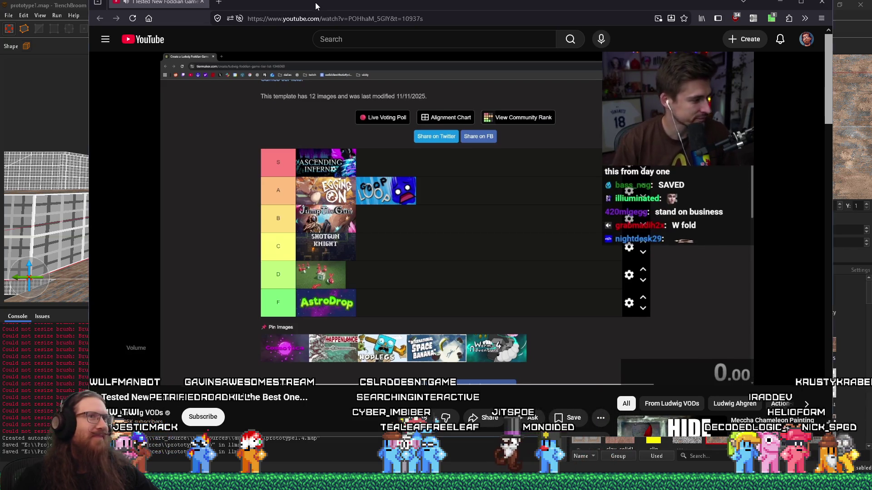
drag(313, 3, 313, 33)
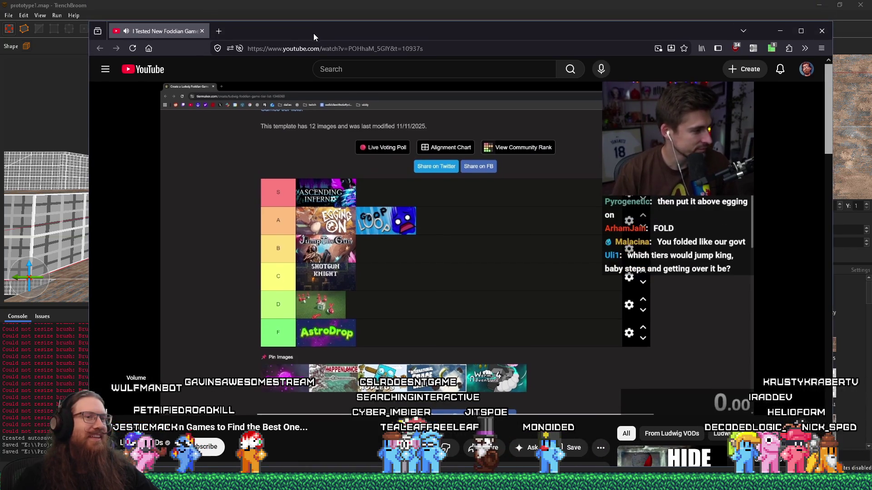
click(202, 31)
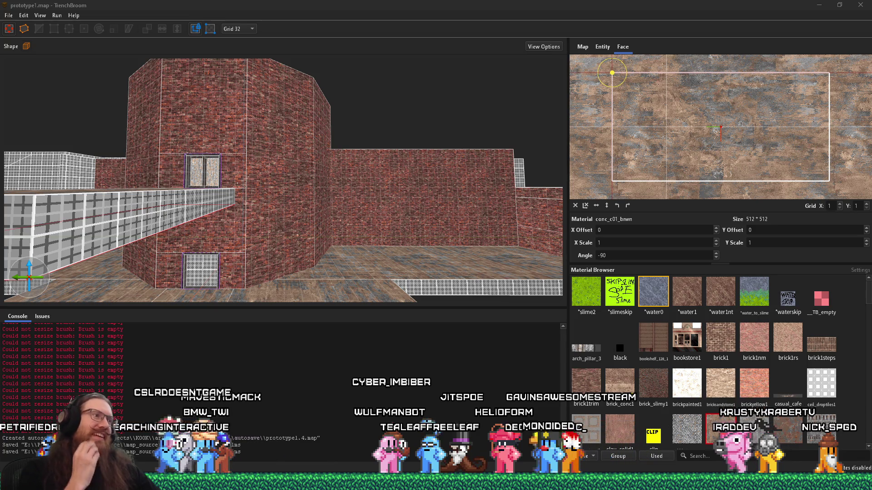
- Orbit the 3D view over the floor slab, pillar base, ledge and brick walls, then bring the browser forward
mouse_move(9, 150)
mouse_down()
mouse_move(136, 177)
mouse_move(234, 181)
mouse_move(214, 181)
mouse_move(291, 208)
mouse_up()
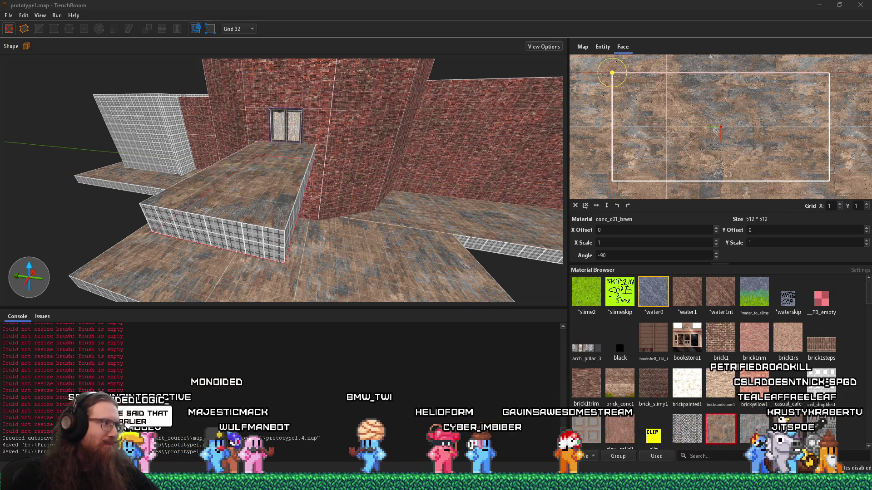
mouse_move(165, 272)
mouse_down()
mouse_move(447, 150)
mouse_move(293, 199)
mouse_move(289, 189)
mouse_move(261, 200)
mouse_move(381, 159)
mouse_move(387, 224)
mouse_move(454, 212)
mouse_move(177, 156)
mouse_move(116, 180)
mouse_up()
mouse_move(321, 202)
mouse_down()
mouse_move(350, 176)
mouse_move(263, 214)
mouse_move(386, 143)
mouse_move(121, 230)
mouse_move(270, 200)
mouse_move(219, 208)
mouse_up()
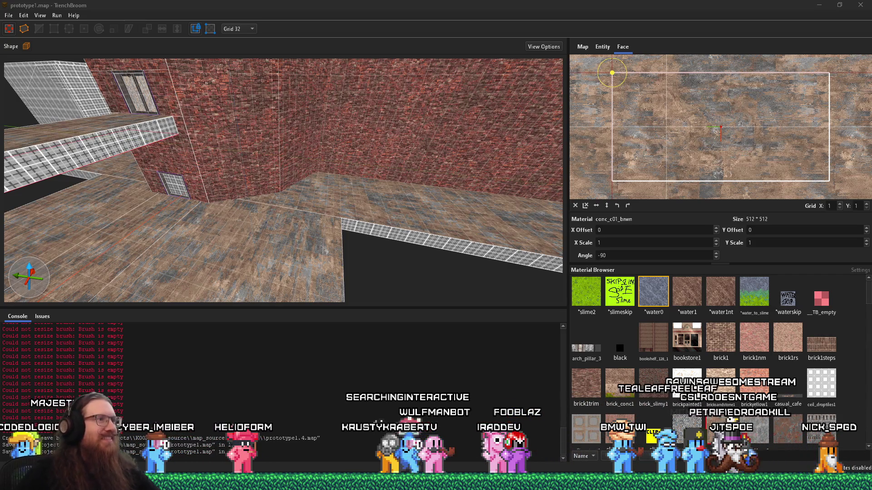
drag(228, 290, 394, 154)
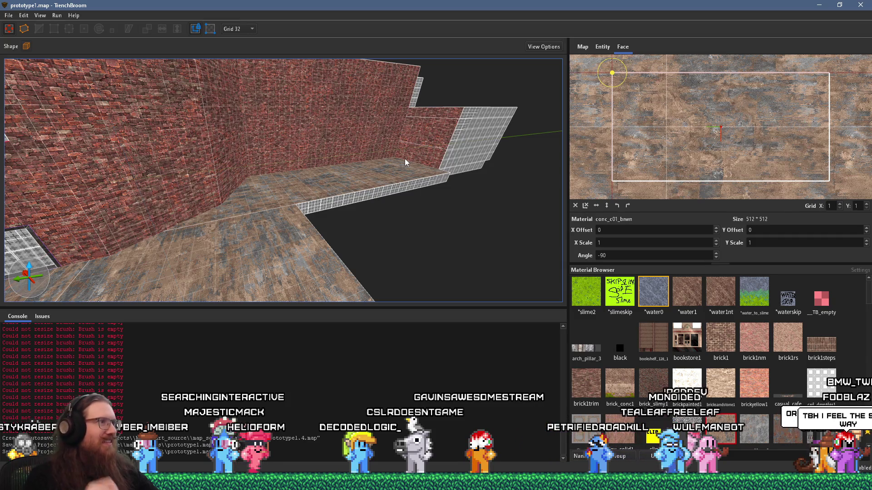
mouse_move(328, 209)
mouse_down()
mouse_move(307, 233)
mouse_move(436, 157)
mouse_move(477, 152)
mouse_move(177, 208)
mouse_up()
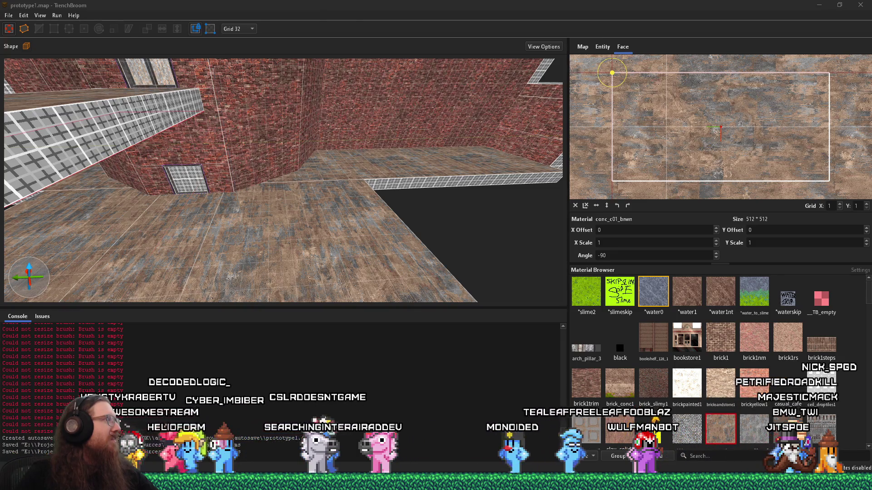
click(3, 10)
mouse_move(3, 10)
mouse_down()
mouse_move(511, 18)
mouse_move(437, 24)
mouse_up()
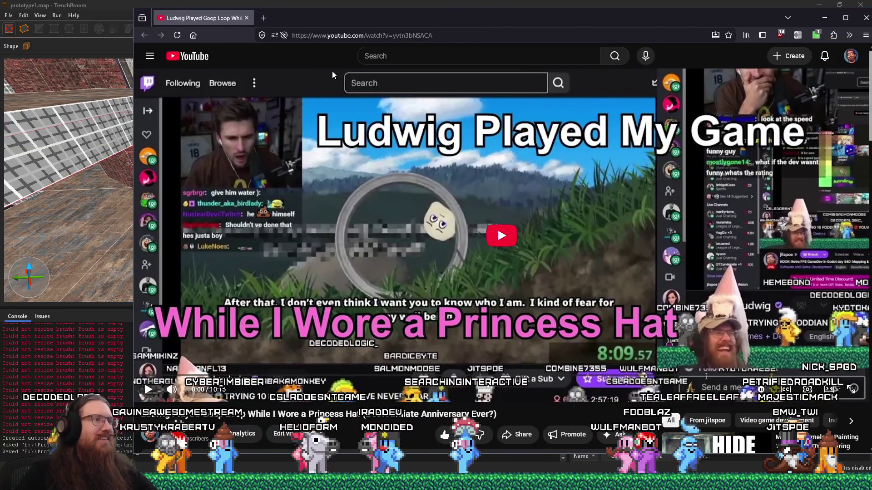
- Copy the YouTube video's address from the browser's URL bar, then close the browser window
right_click(355, 35)
click(370, 89)
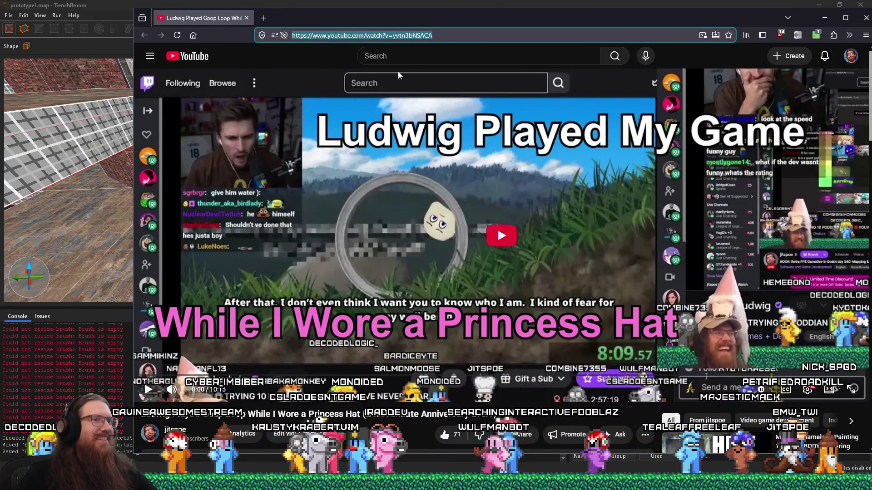
drag(526, 23, 442, 26)
click(782, 23)
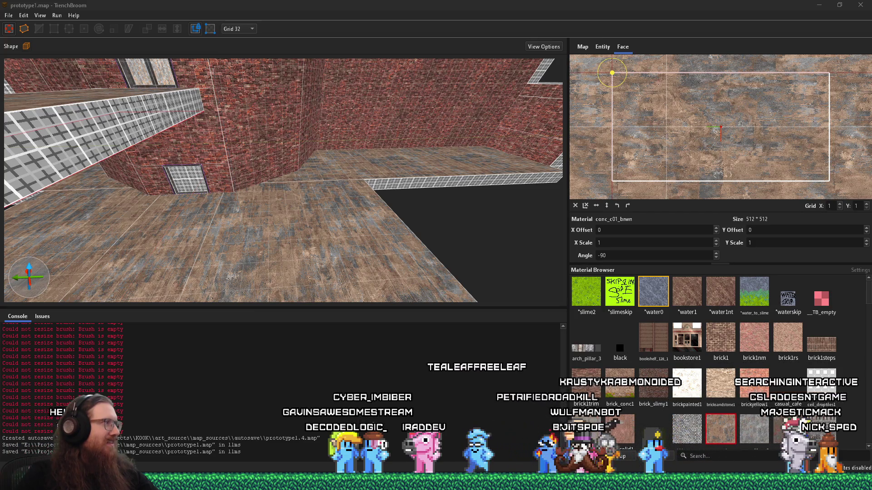
- Select the floor brush and add the adjacent floor brush to the selection
click(533, 4)
scroll(431, 212, down, 10)
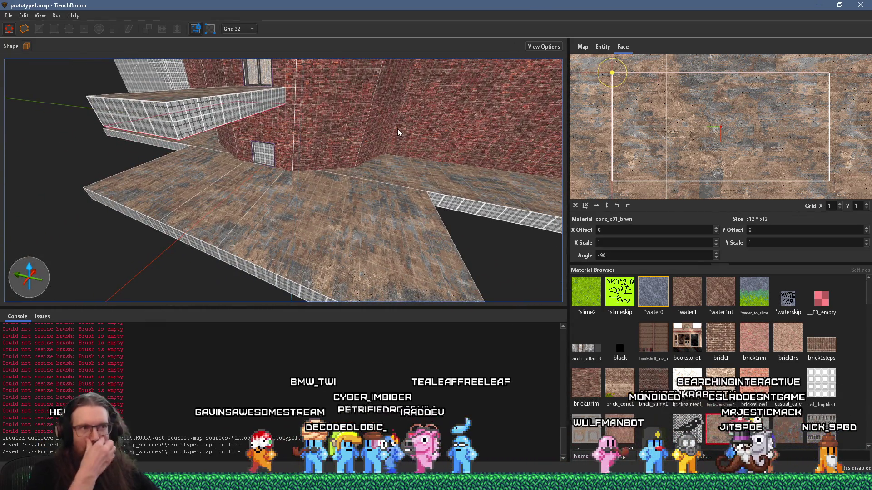
scroll(388, 156, up, 5)
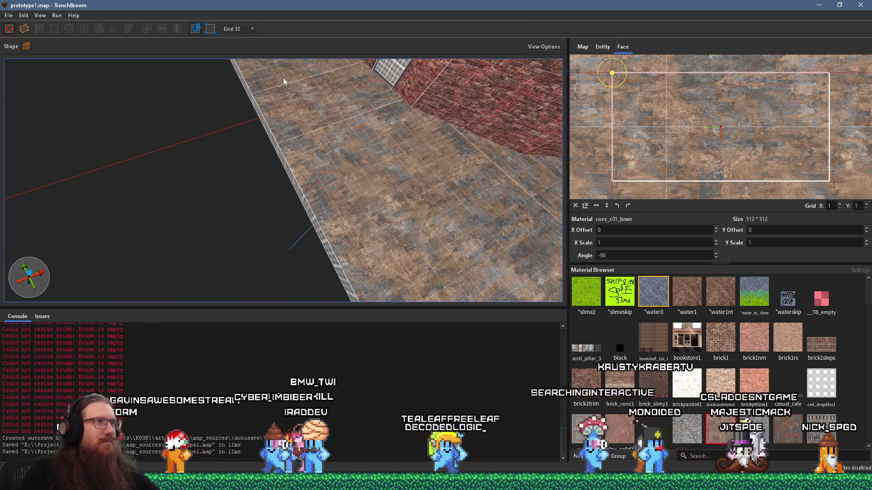
ctrl+shift+click(283, 90)
ctrl+shift+click(313, 158)
- Set the grid to 64 and extend the floor slab downward to 192 units thick
click(251, 28)
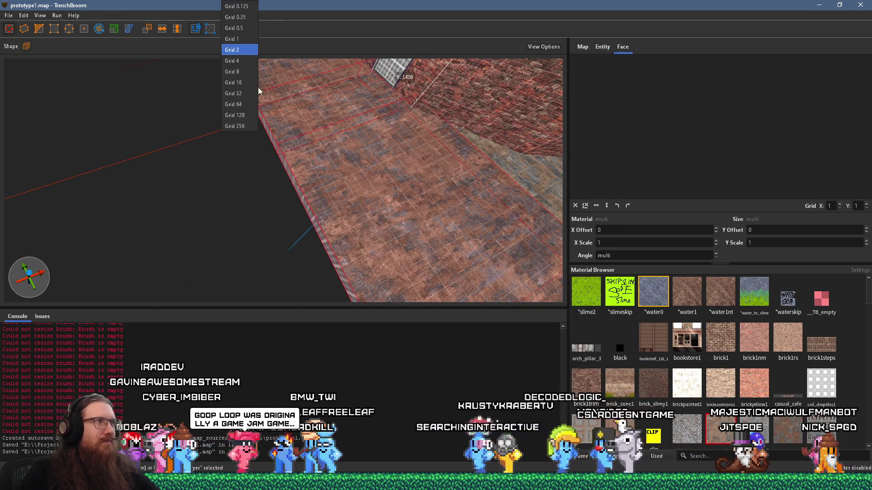
click(240, 105)
scroll(160, 127, up, 3)
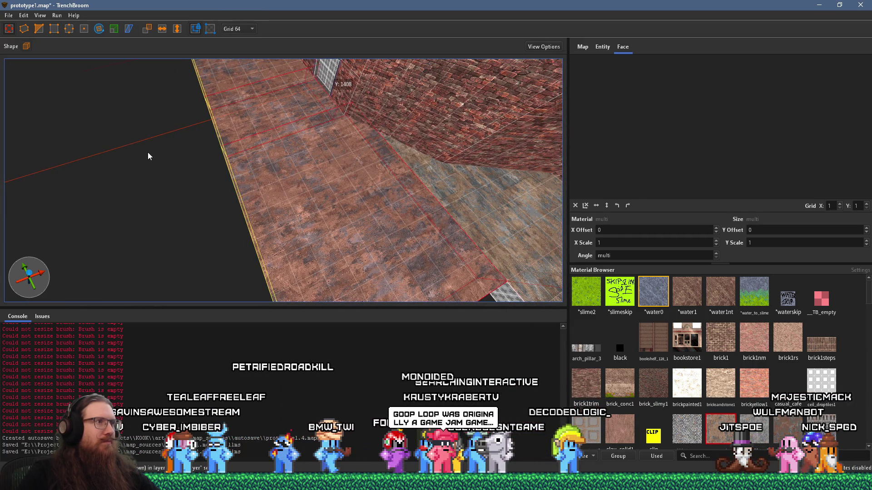
mouse_move(148, 156)
mouse_down()
mouse_move(294, 70)
mouse_move(266, 140)
mouse_move(228, 147)
mouse_move(312, 75)
mouse_move(250, 165)
mouse_move(294, 92)
mouse_up()
scroll(229, 146, down, 2)
drag(282, 207, 281, 236)
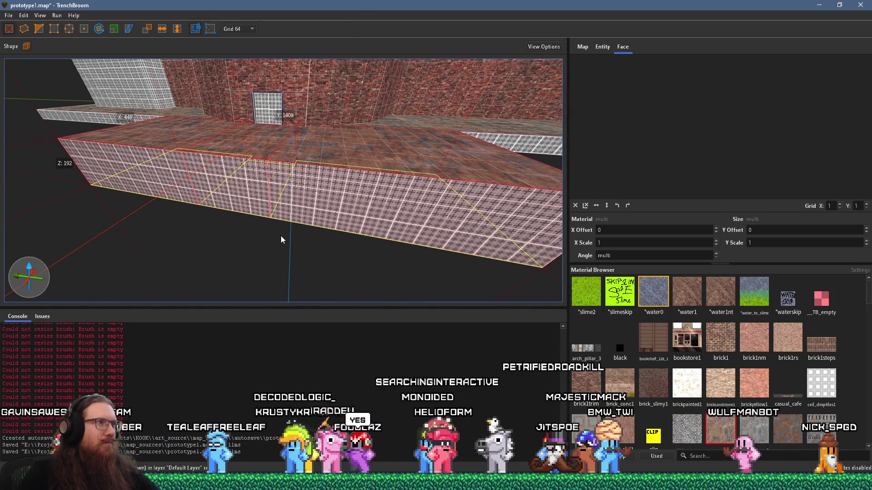
shift+click(309, 212)
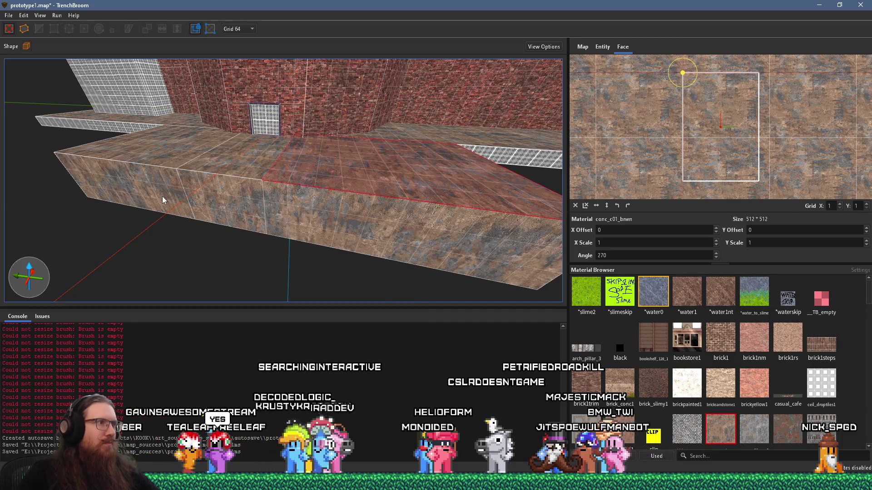
mouse_move(206, 187)
mouse_down()
mouse_move(282, 181)
mouse_move(189, 129)
mouse_move(233, 168)
mouse_up()
click(306, 200)
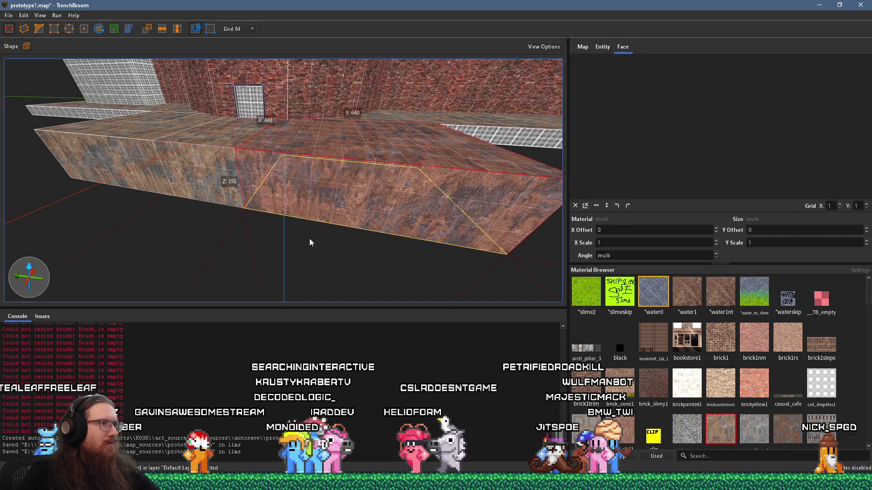
drag(309, 242, 311, 235)
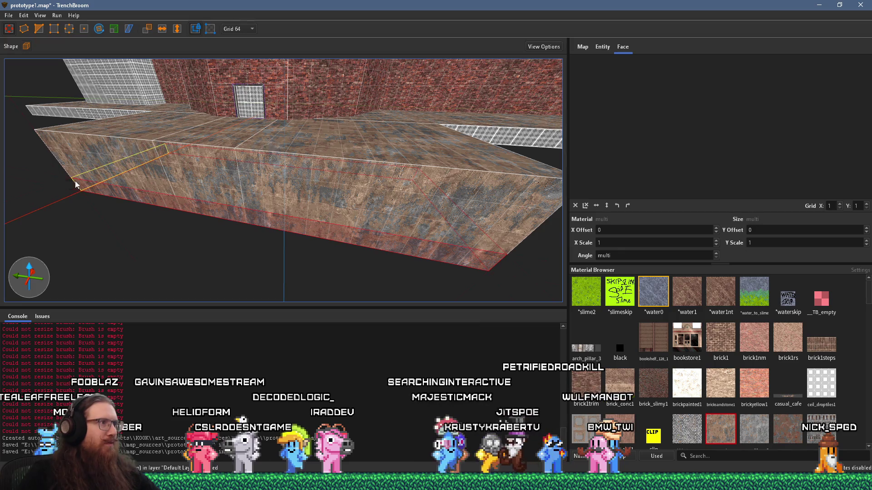
drag(75, 181, 142, 241)
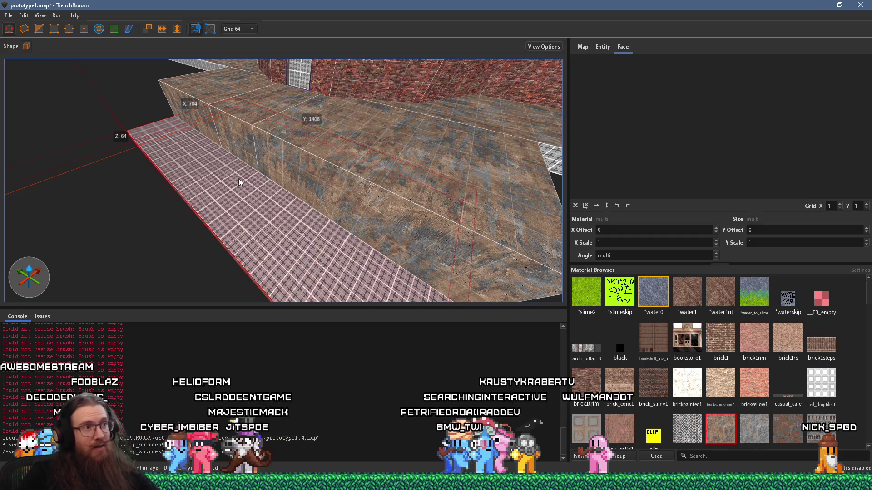
shift+click(325, 181)
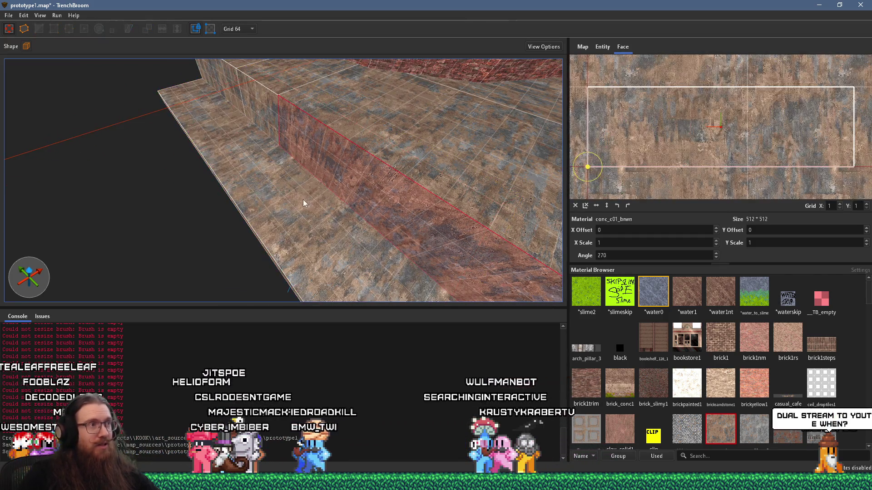
click(253, 185)
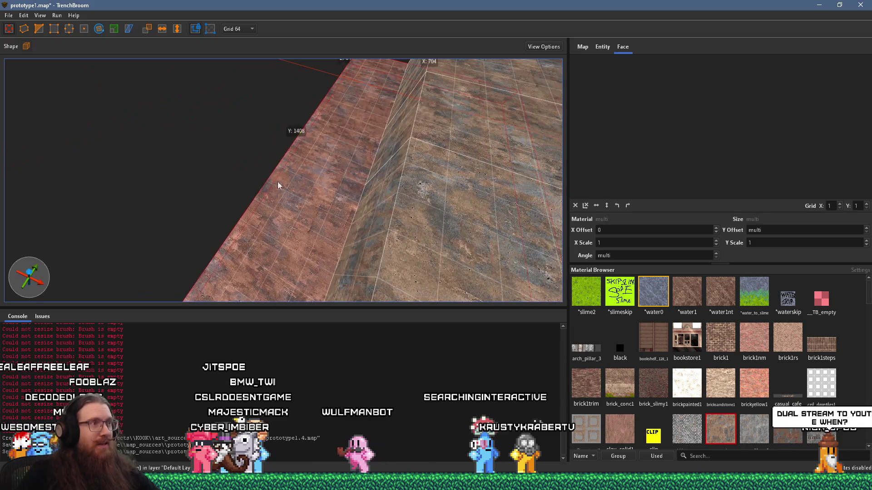
shift+click(310, 189)
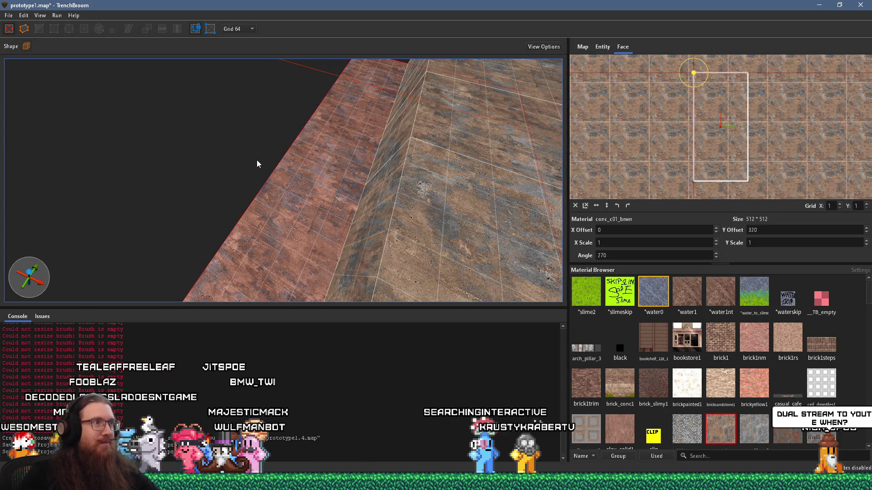
click(279, 172)
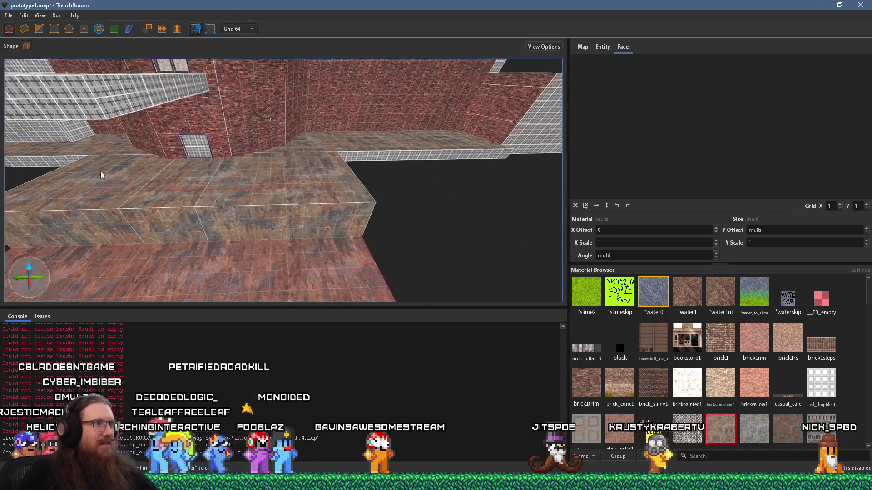
key(Escape)
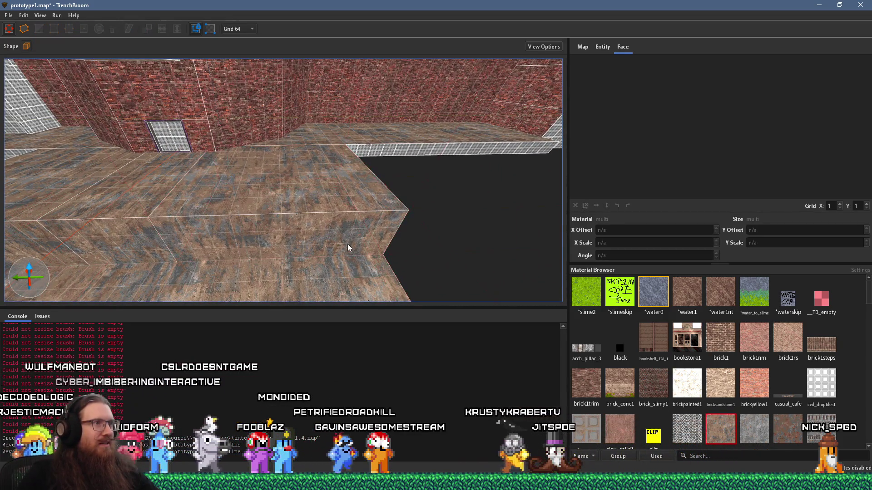
- Shrink the raised concrete floor brush to 64 units deep and lengthen it from 448 to 832
click(358, 220)
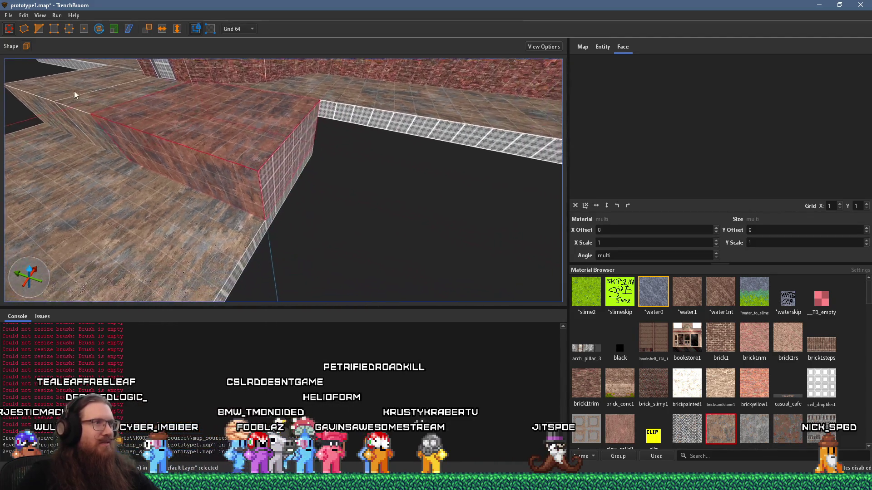
drag(204, 144, 287, 157)
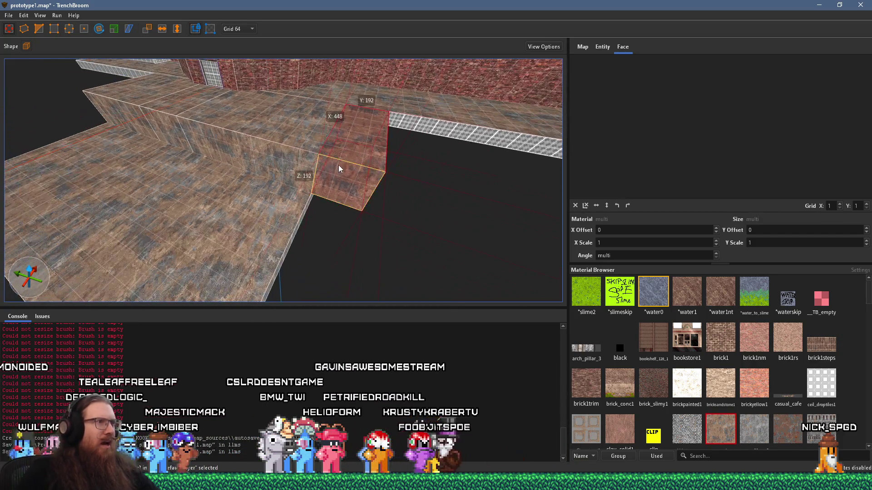
drag(338, 165, 226, 245)
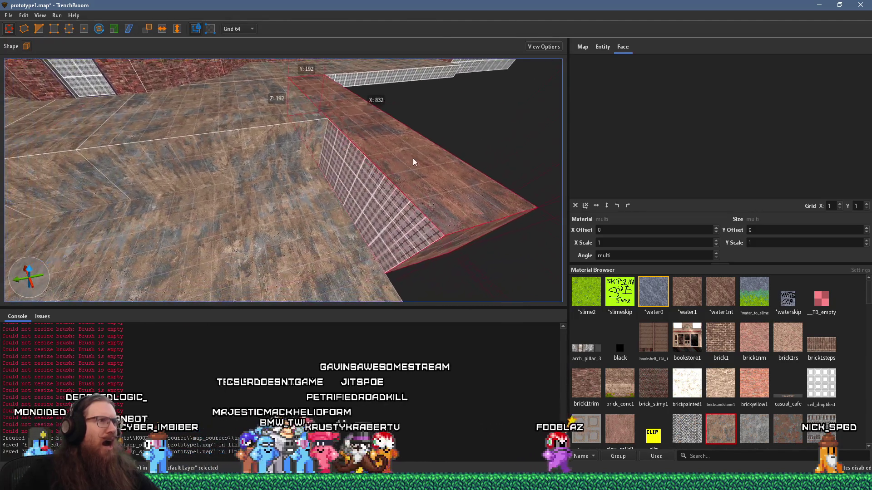
- Reshape the ledge brush to cover the near floor strip and extend it to 1856 units
shift+click(301, 150)
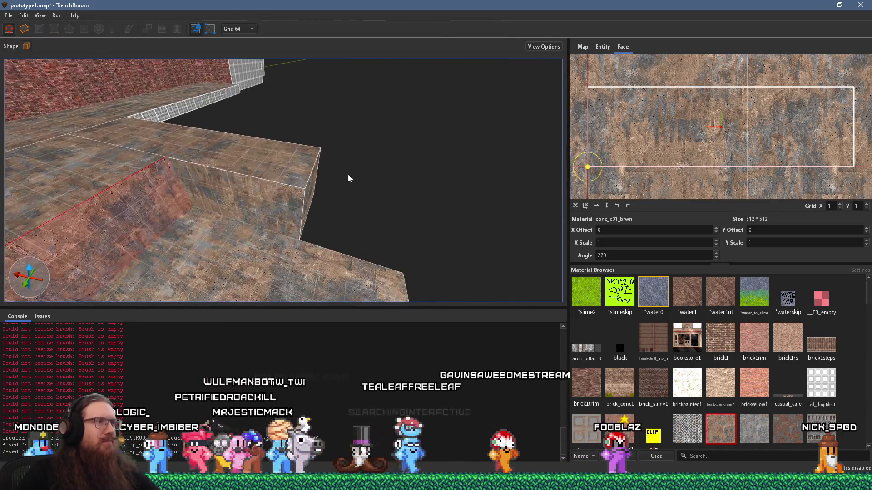
click(224, 159)
mouse_move(338, 176)
mouse_down()
mouse_move(222, 162)
mouse_move(419, 166)
mouse_move(302, 158)
mouse_move(429, 206)
mouse_move(348, 187)
mouse_move(285, 142)
mouse_move(264, 146)
mouse_move(352, 150)
mouse_move(353, 143)
mouse_move(337, 147)
mouse_up()
mouse_move(460, 145)
mouse_down()
mouse_move(155, 140)
mouse_move(485, 122)
mouse_move(160, 134)
mouse_up()
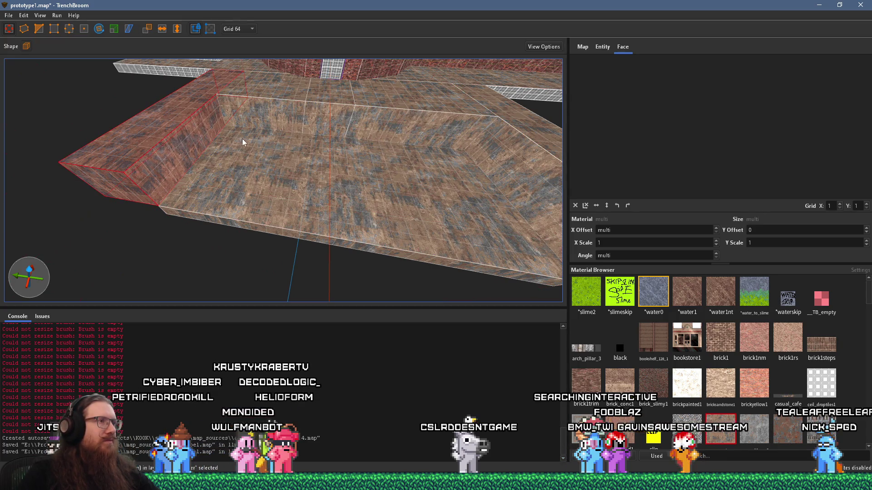
drag(85, 227, 315, 198)
key(Right)
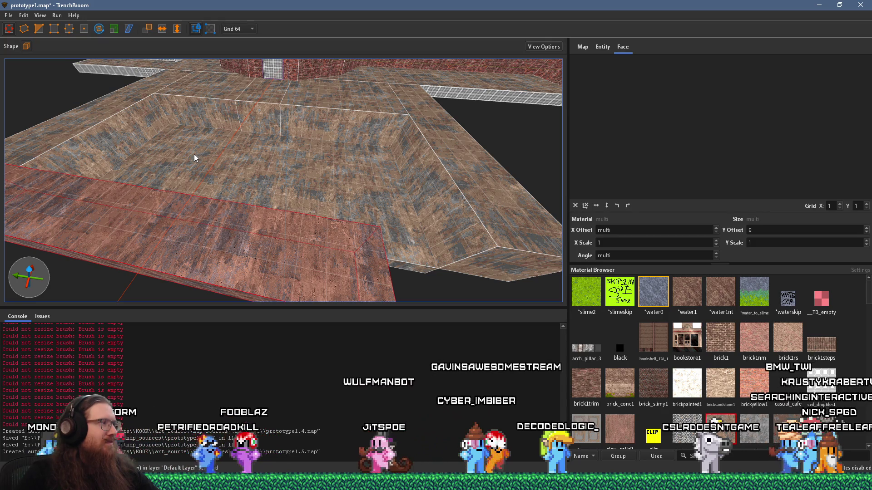
scroll(164, 165, up, 2)
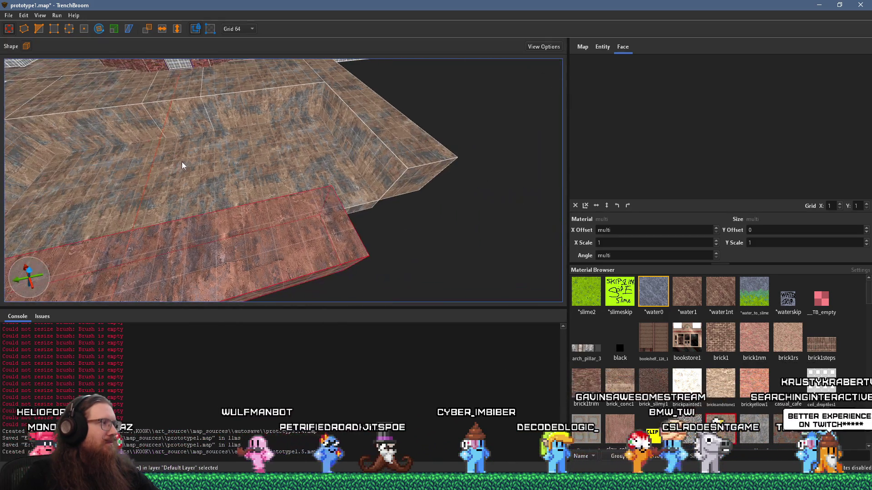
scroll(184, 163, up, 3)
drag(364, 266, 584, 197)
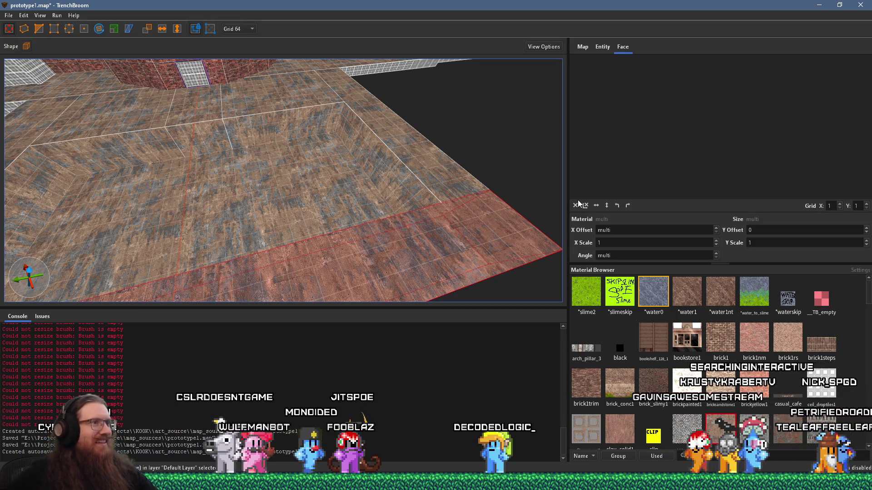
key(ctrl+u)
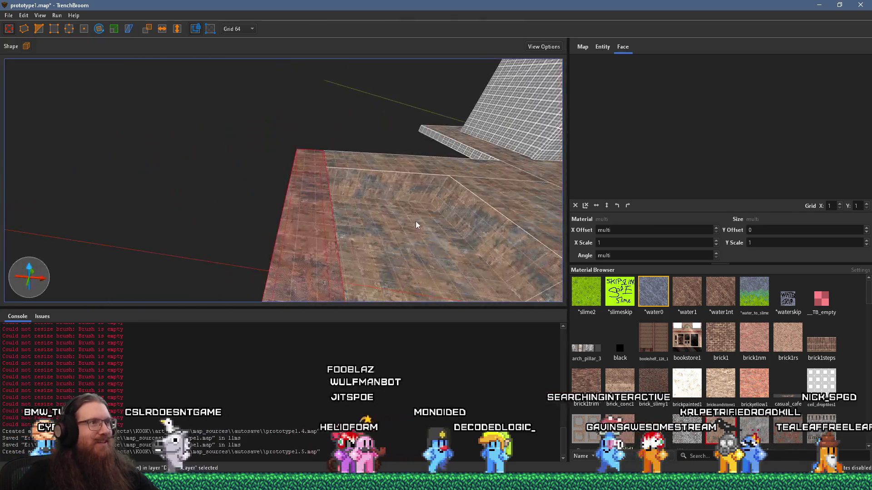
- Look down into the basin, checking its wall face and the left ledge top, then clear the selection
shift+click(295, 259)
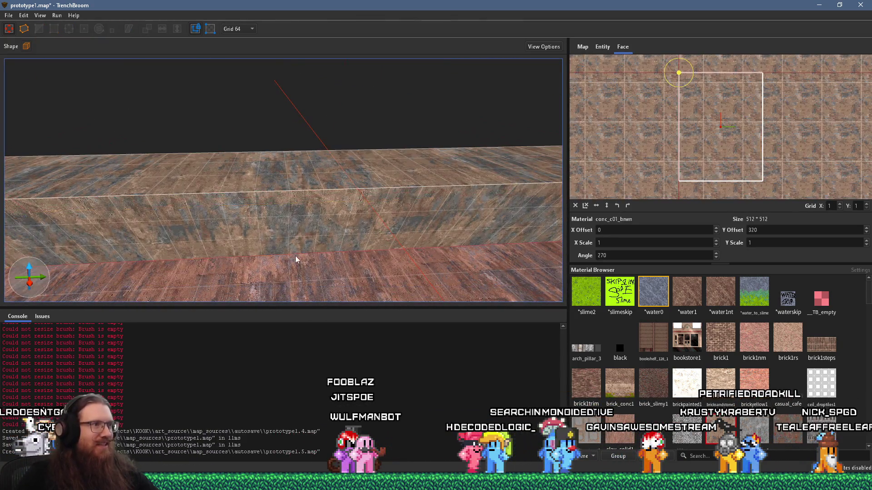
shift+click(288, 232)
key(ctrl+u)
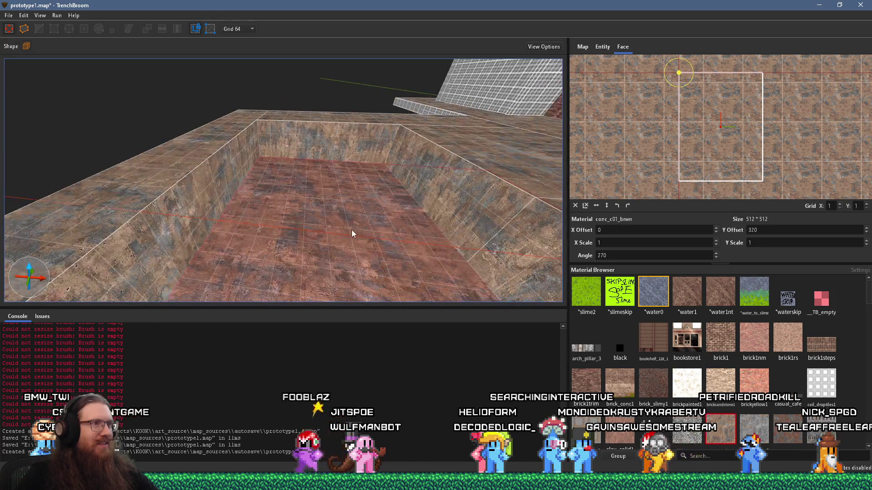
key(Escape)
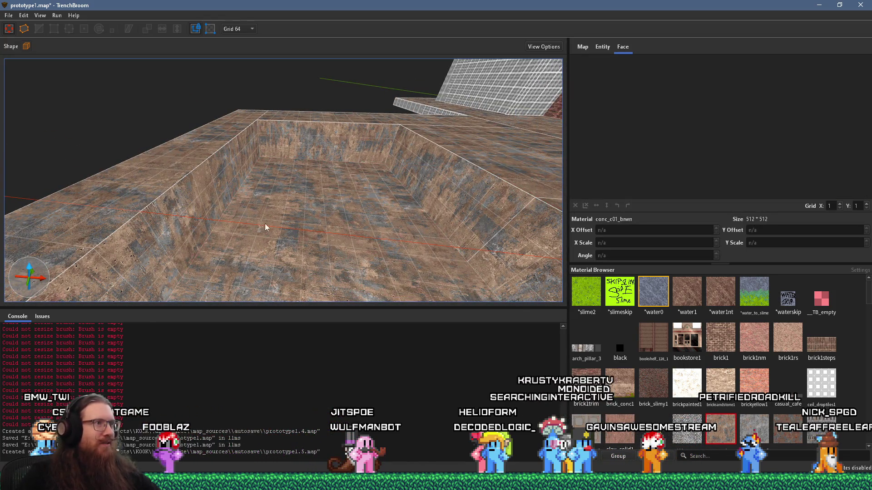
shift+click(165, 189)
key(Escape)
- Draw a new 512 × 512 × 64 *water0 brush on the sunken basin floor
mouse_move(187, 223)
mouse_down()
mouse_move(332, 273)
mouse_move(272, 233)
mouse_move(309, 227)
mouse_up()
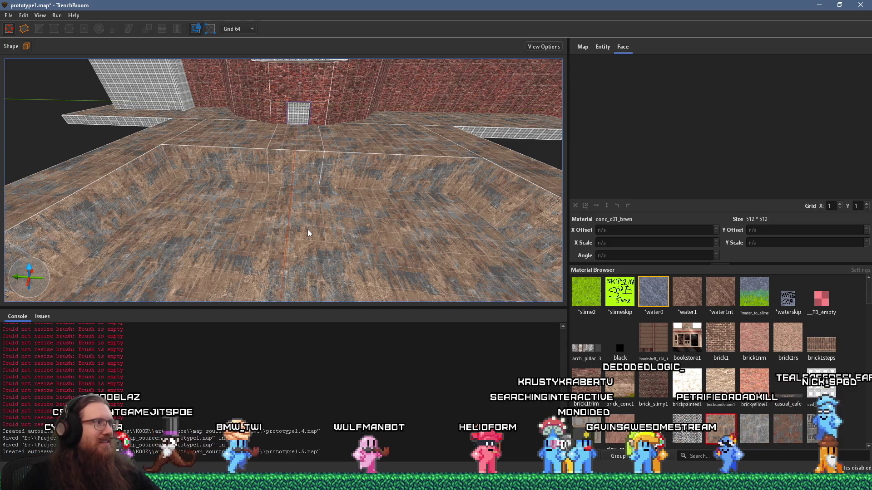
drag(308, 233, 310, 233)
scroll(322, 225, down, 5)
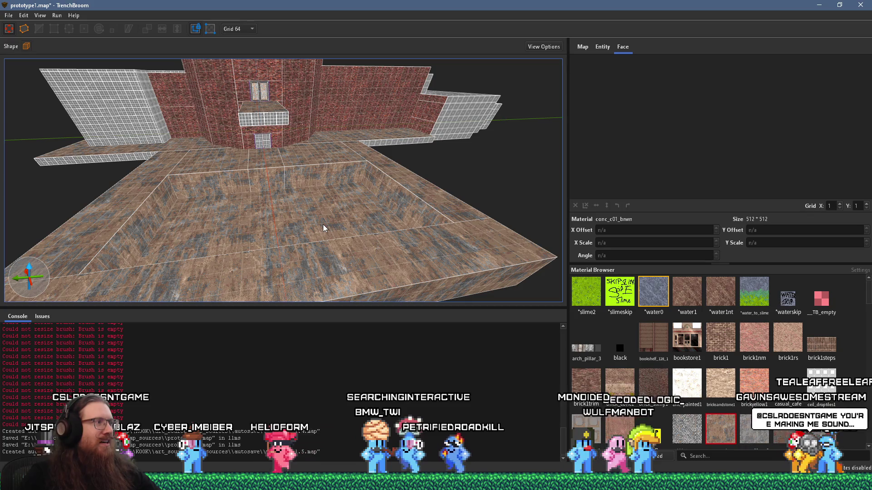
drag(322, 228, 307, 229)
scroll(260, 206, up, 5)
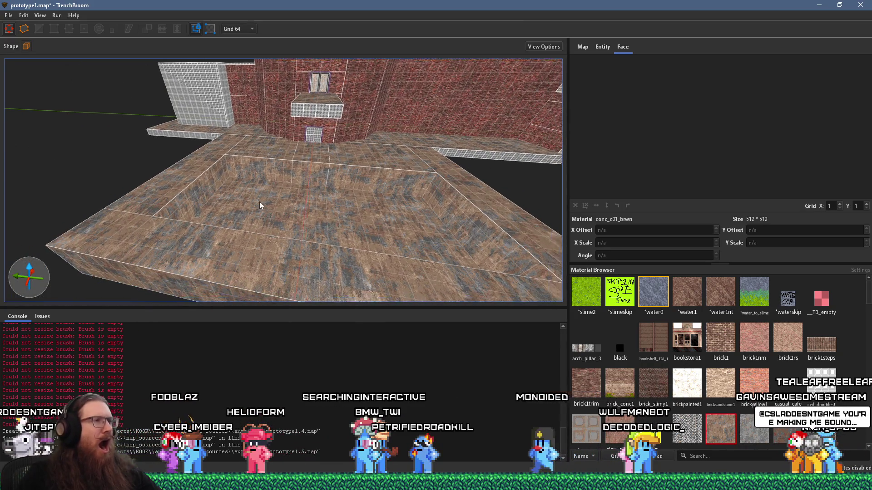
scroll(253, 207, up, 2)
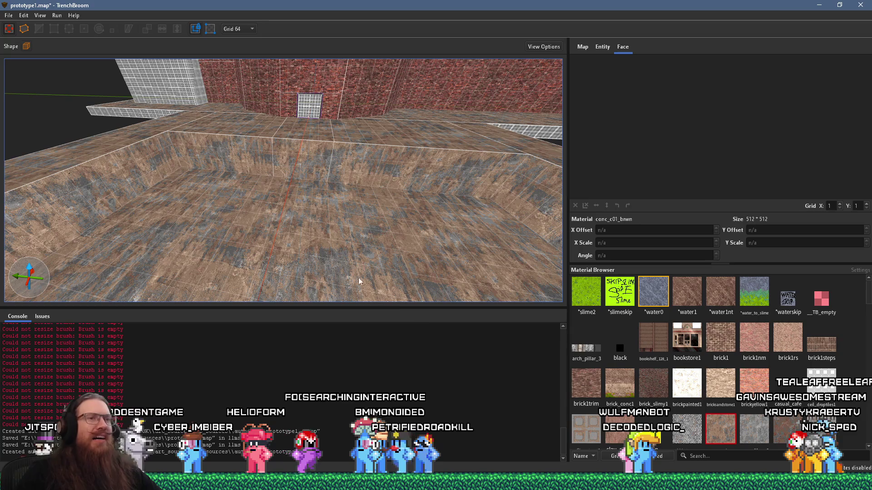
scroll(363, 245, down, 3)
mouse_move(243, 230)
mouse_down()
mouse_move(322, 192)
mouse_move(406, 171)
mouse_move(385, 181)
mouse_move(415, 155)
mouse_move(216, 111)
mouse_up()
click(245, 28)
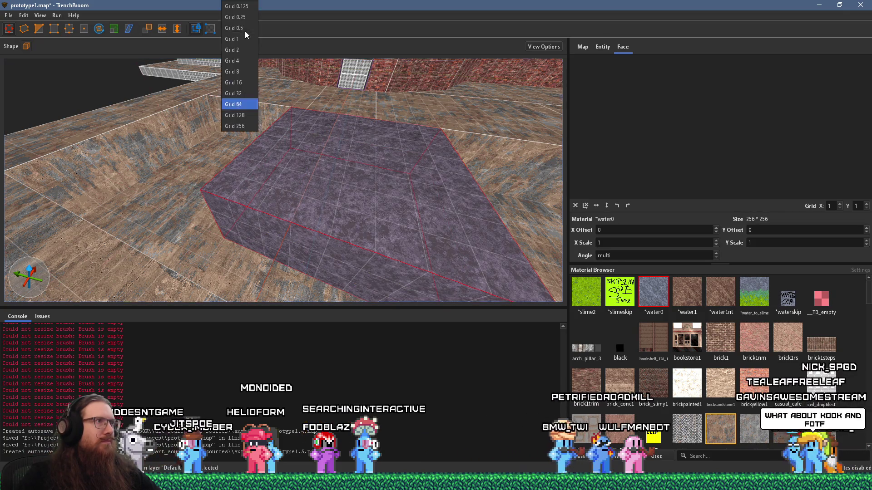
- On grid 8, stretch the water brush to 168 tall; on grid 64, lengthen it to 896, then 1408
click(249, 64)
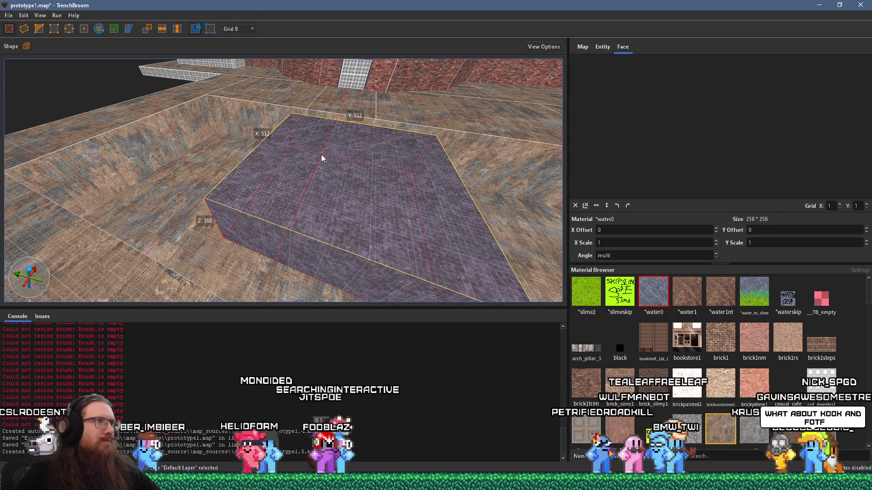
drag(319, 154, 121, 124)
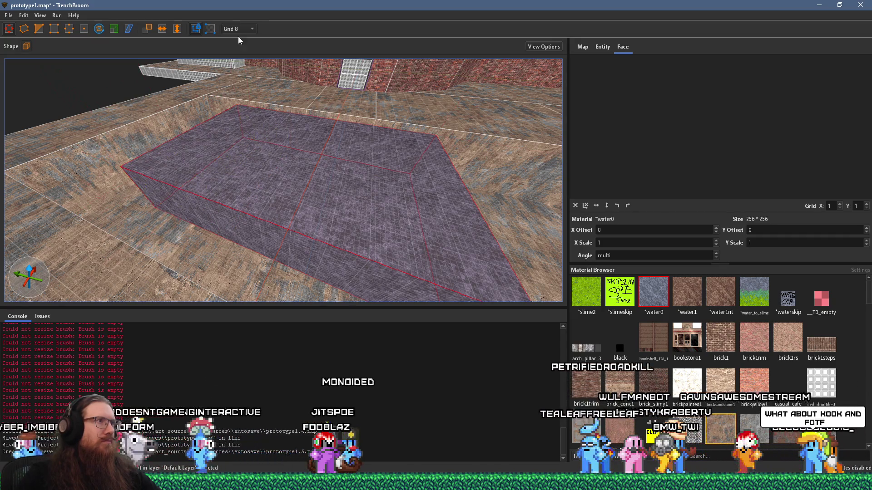
click(252, 30)
click(244, 111)
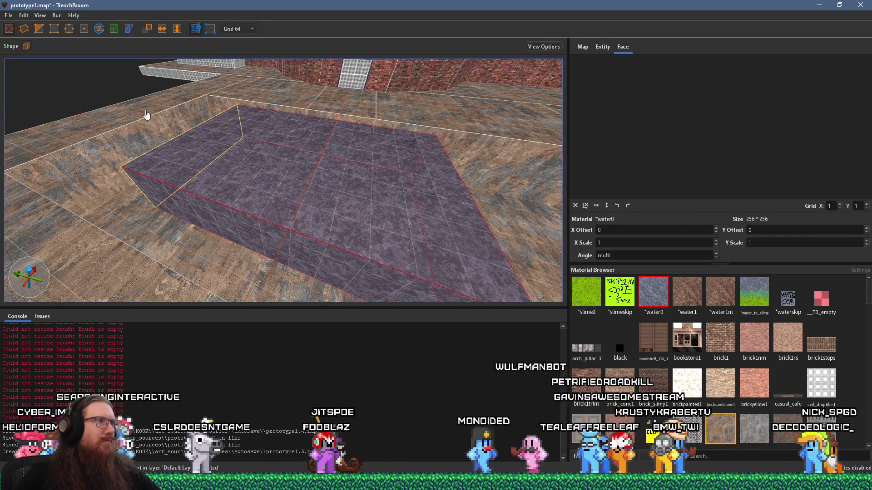
mouse_move(194, 152)
mouse_down()
mouse_move(187, 162)
mouse_move(254, 212)
mouse_move(205, 282)
mouse_move(303, 187)
mouse_up()
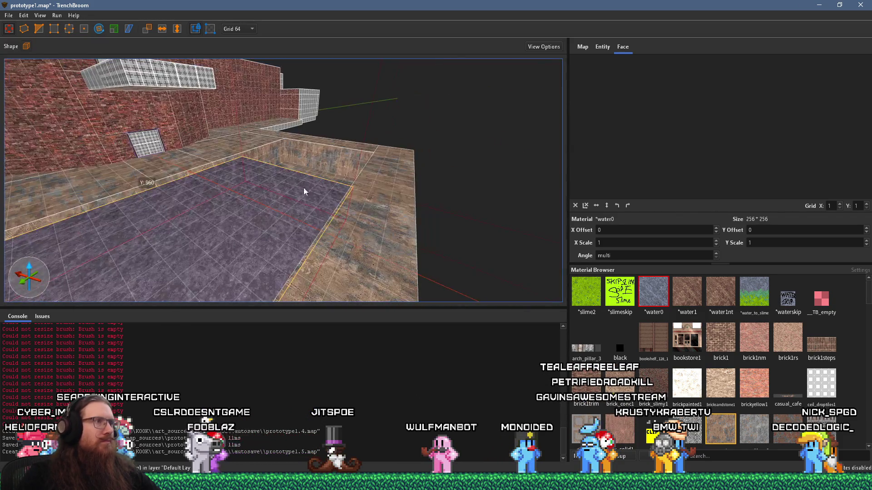
mouse_move(355, 160)
mouse_down()
mouse_move(364, 155)
mouse_move(358, 167)
mouse_move(312, 144)
mouse_up()
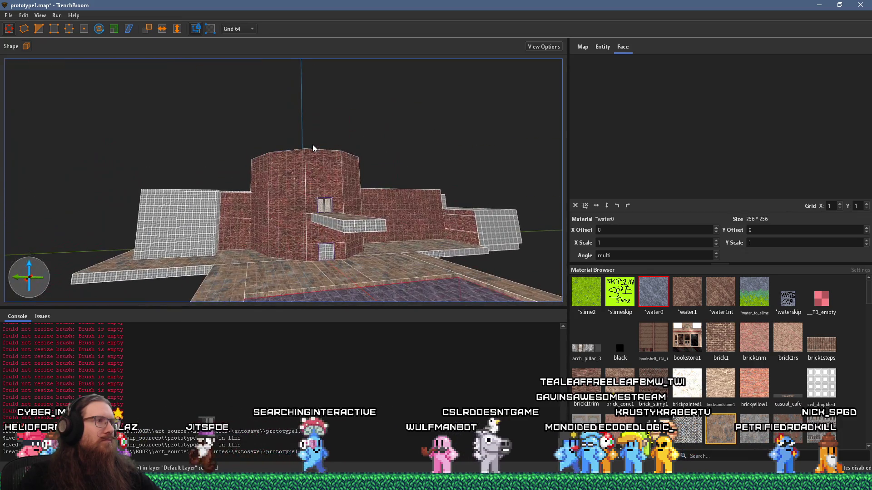